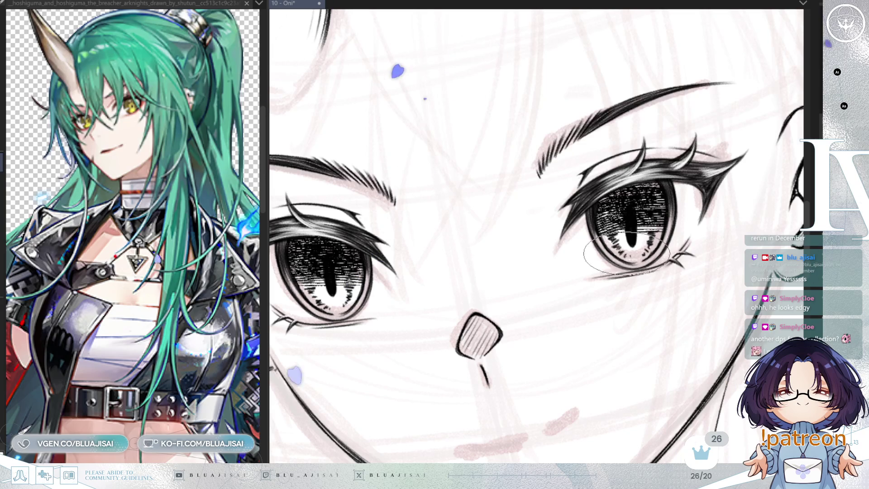
Mirror the view to check it, fade the dark eye detail to pale grey, and zoom into the eyes
scroll(678, 261, down, 3)
scroll(679, 262, down, 5)
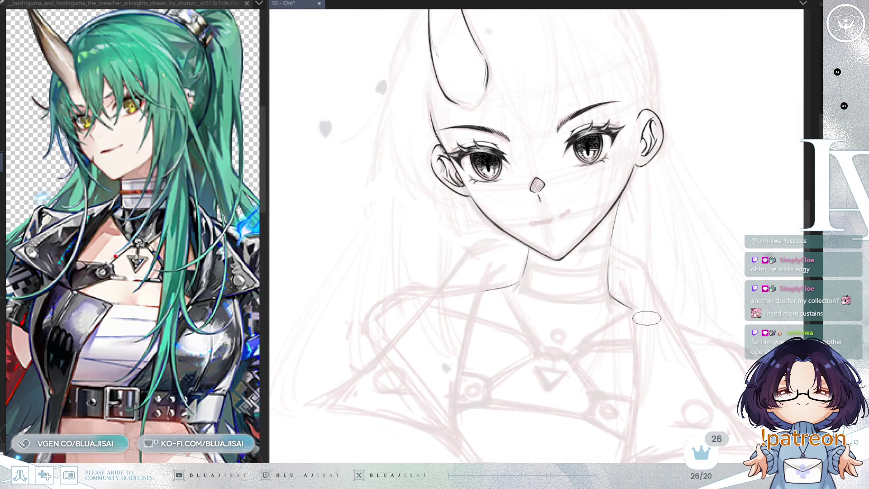
scroll(662, 345, down, 2)
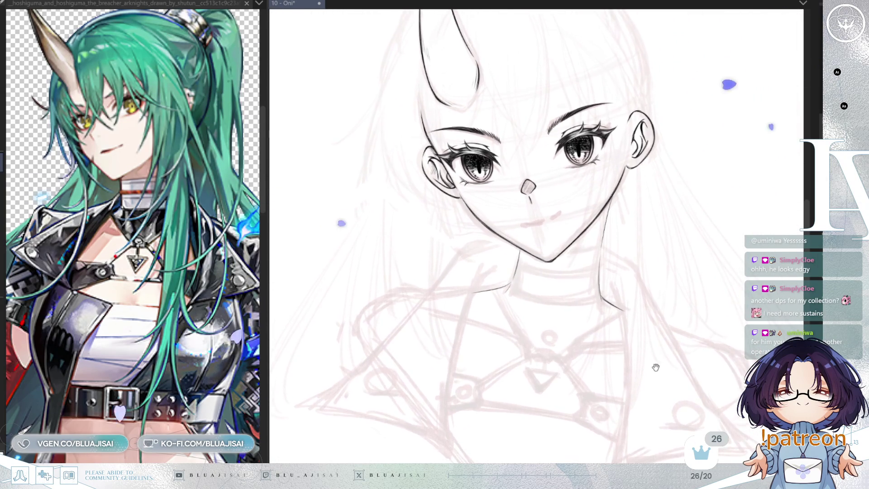
key(h)
key(h)
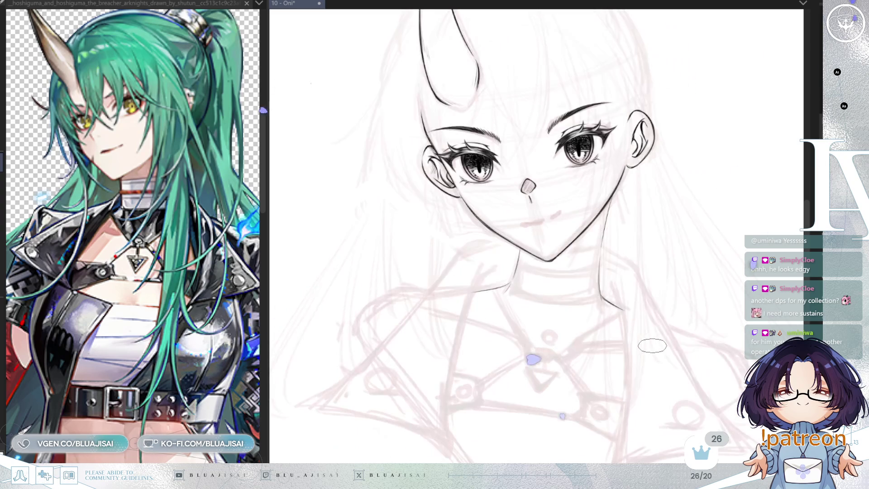
scroll(653, 346, up, 5)
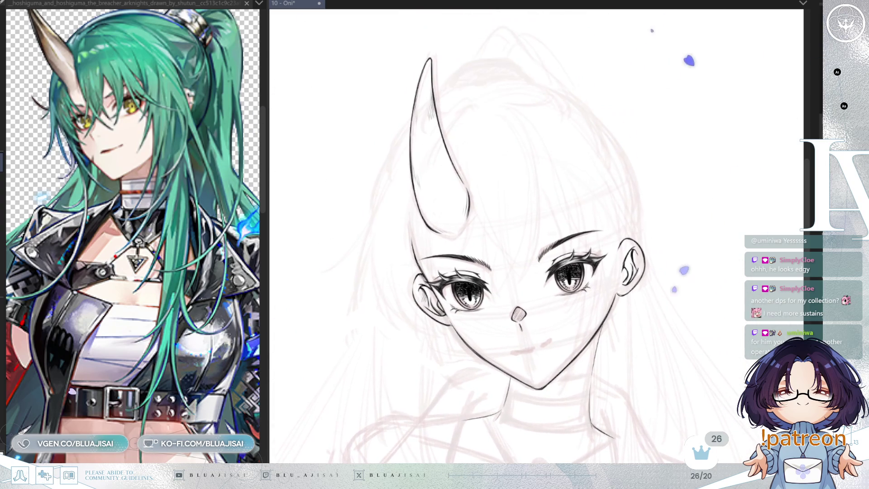
key(ctrl+z)
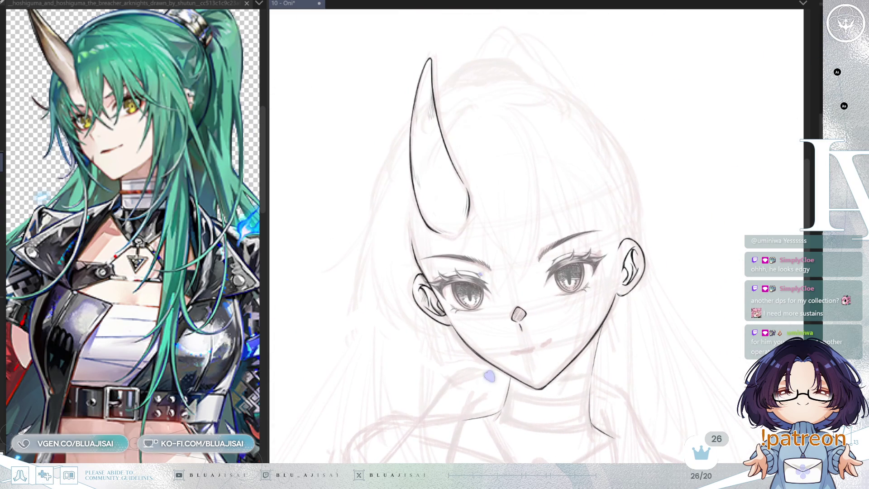
scroll(567, 302, up, 5)
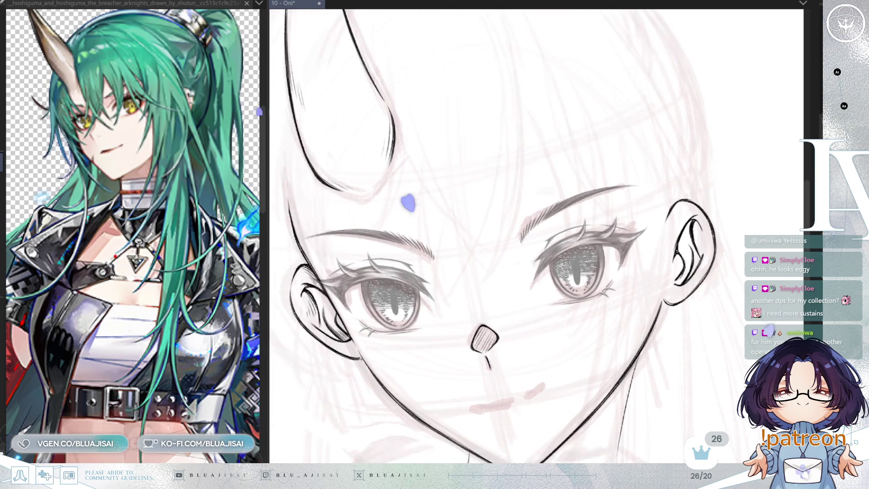
drag(513, 358, 593, 362)
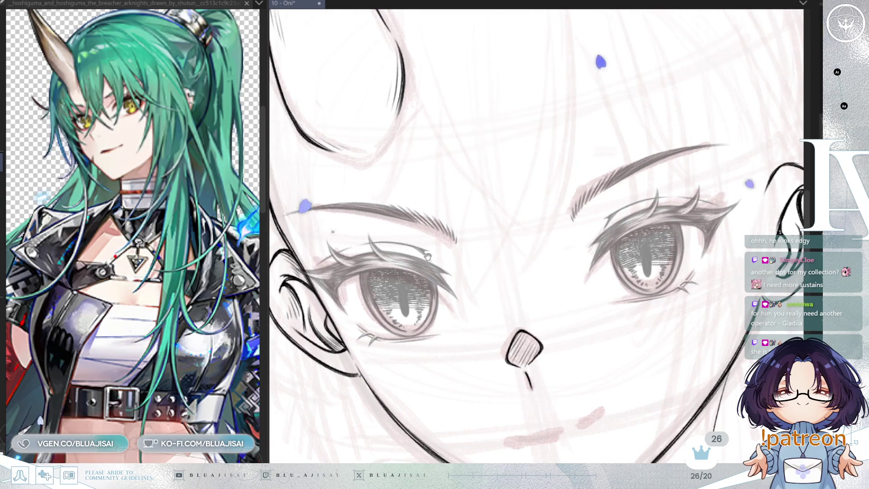
Switch the Sub View reference to the green-haired girl holding a sword
click(259, 3)
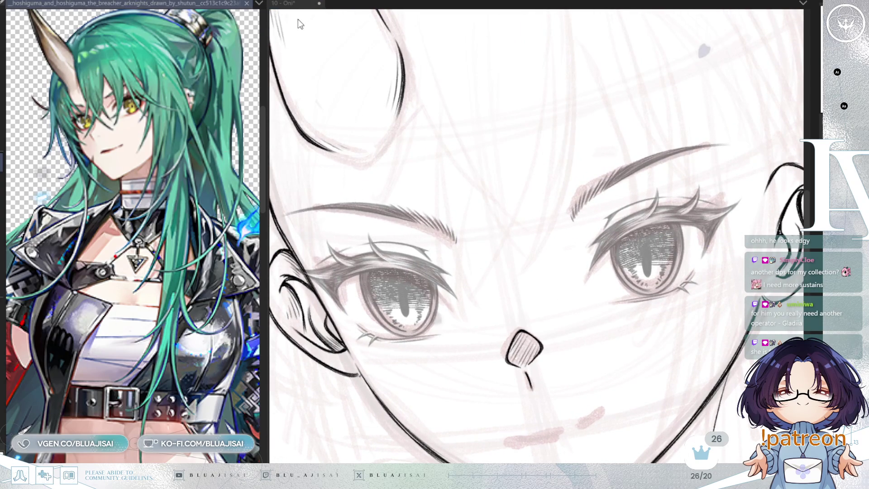
click(288, 32)
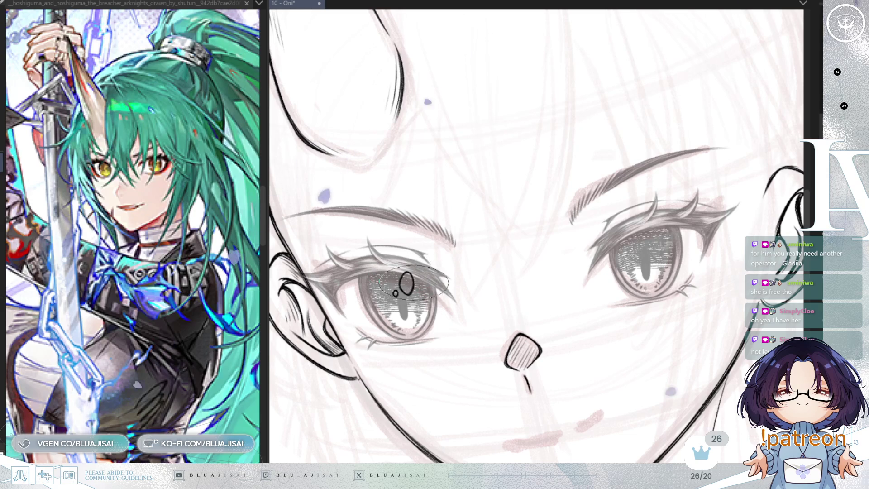
mouse_move(479, 284)
mouse_down()
mouse_move(495, 313)
mouse_move(610, 246)
mouse_move(582, 258)
mouse_move(569, 323)
mouse_up()
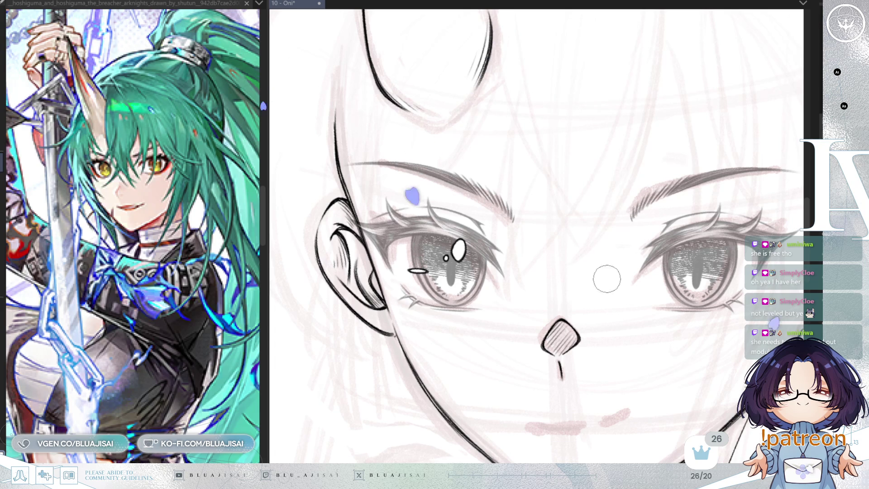
Restore the eye linework to solid black and reshape the left eye's white highlight
scroll(607, 278, down, 1)
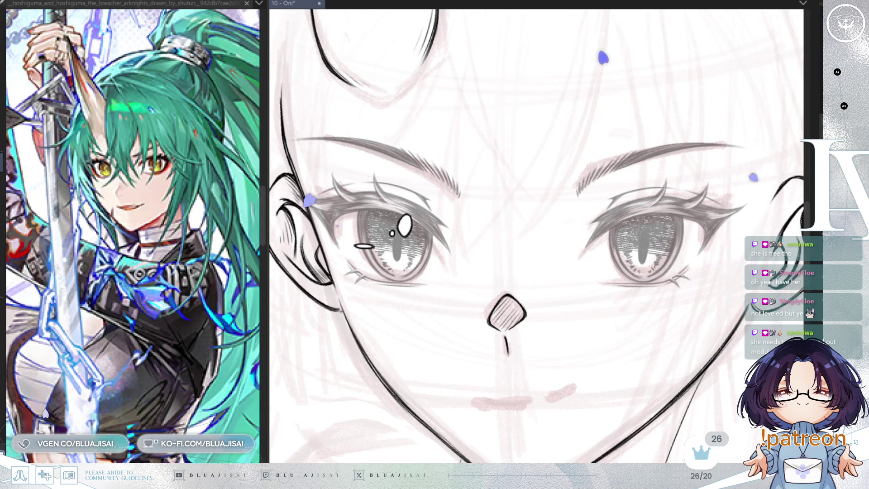
key(minus)
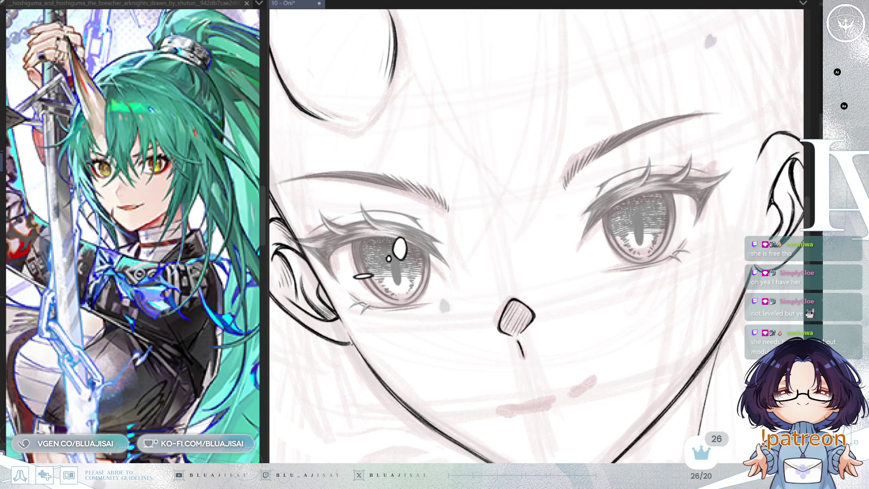
key(ctrl+z)
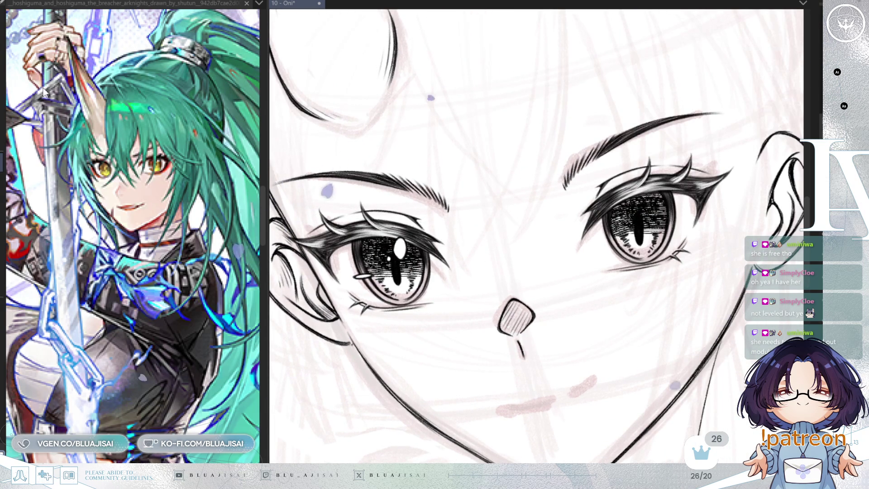
key(ctrl+z)
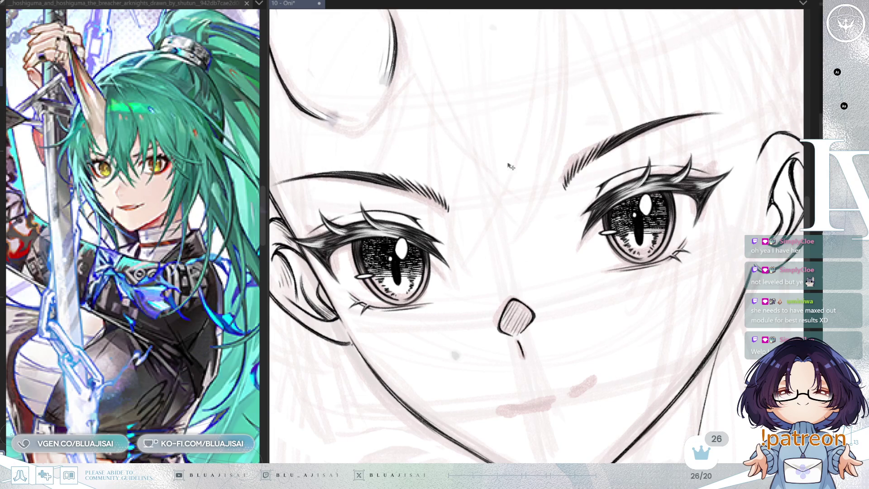
Select around the right eye's lower lid, then frame the whole face and save the Oni drawing
drag(612, 244, 618, 248)
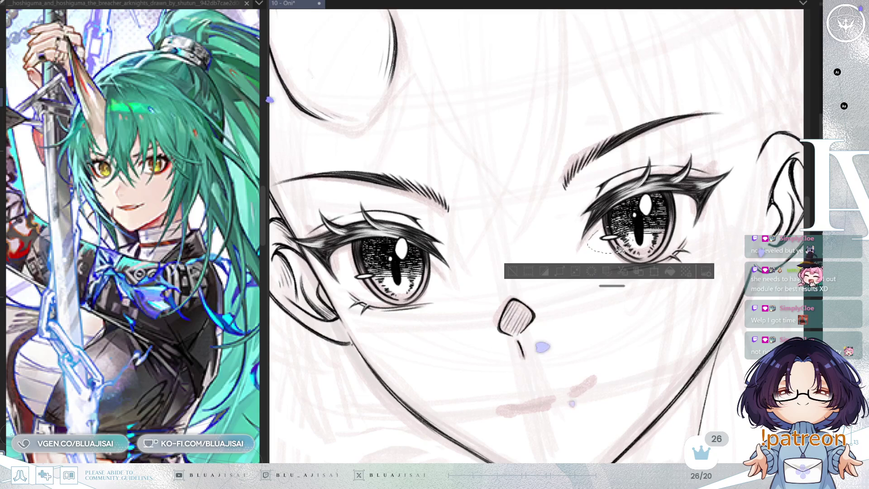
key(ctrl+d)
scroll(718, 375, down, 3)
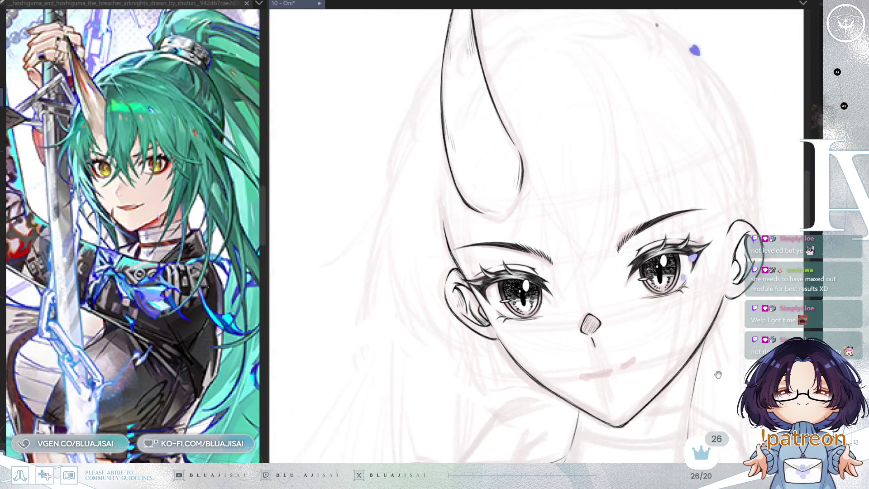
scroll(671, 313, down, 1)
drag(703, 361, 688, 323)
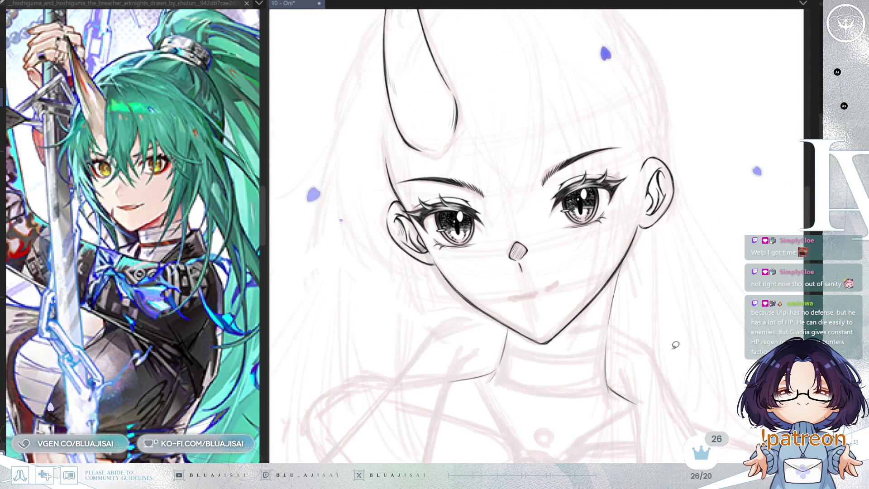
key(ctrl+s)
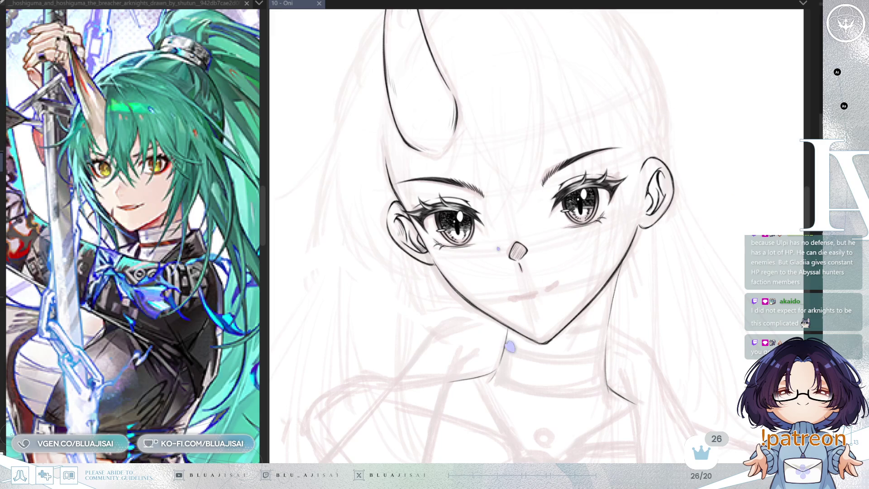
Rotate the canvas so the face stands upright
mouse_move(447, 436)
mouse_down()
mouse_move(449, 33)
mouse_move(471, 97)
mouse_move(372, 258)
mouse_up()
Ink a small smiling mouth line under the nose, then turn the view back upright
drag(555, 342, 530, 290)
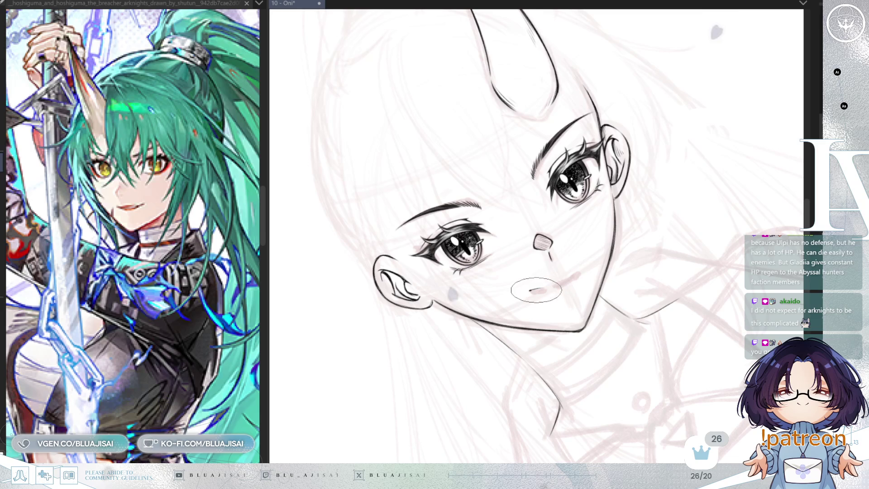
drag(534, 290, 511, 292)
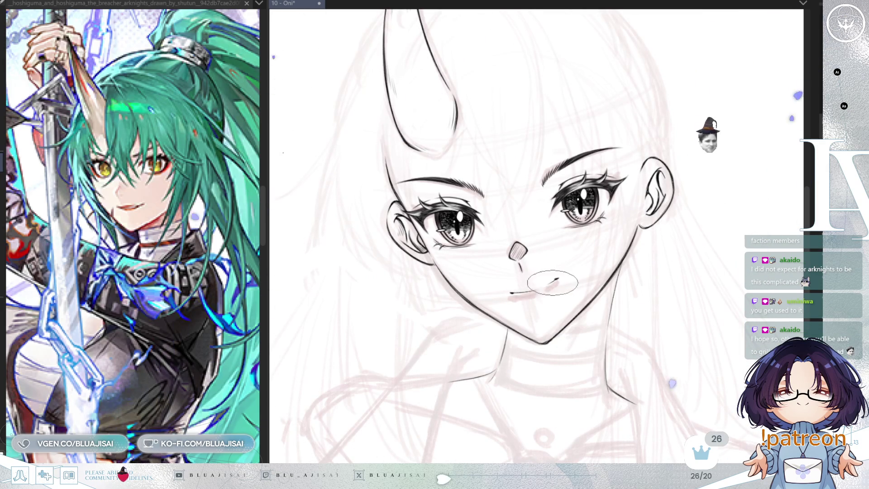
key(h)
drag(726, 183, 521, 289)
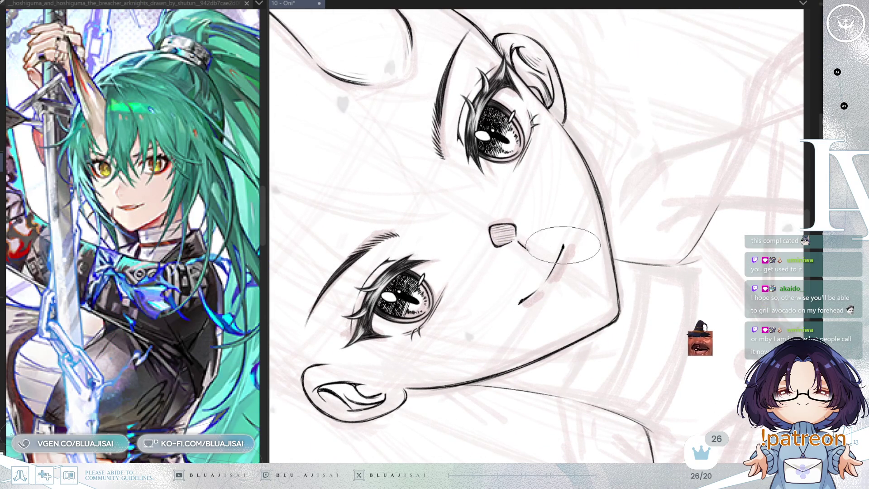
key(Delete)
key(asciicircum)
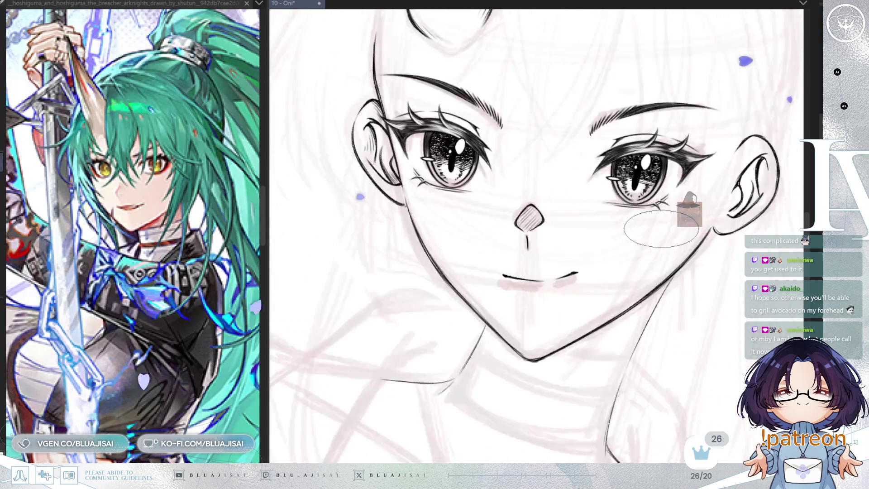
key(asciicircum)
key(asciicircum)
key(asciicircum)
key(asciicircum)
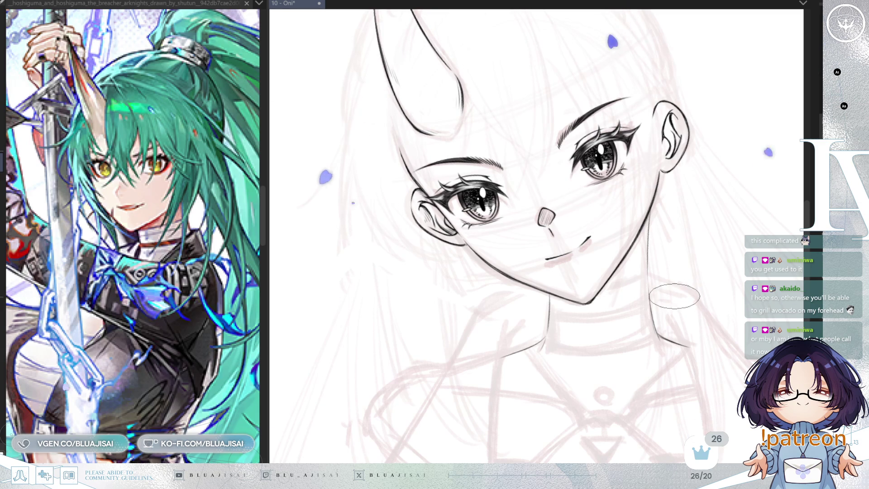
Zoom onto the chin and ink the neck lines running down from the jaw
drag(674, 297, 632, 256)
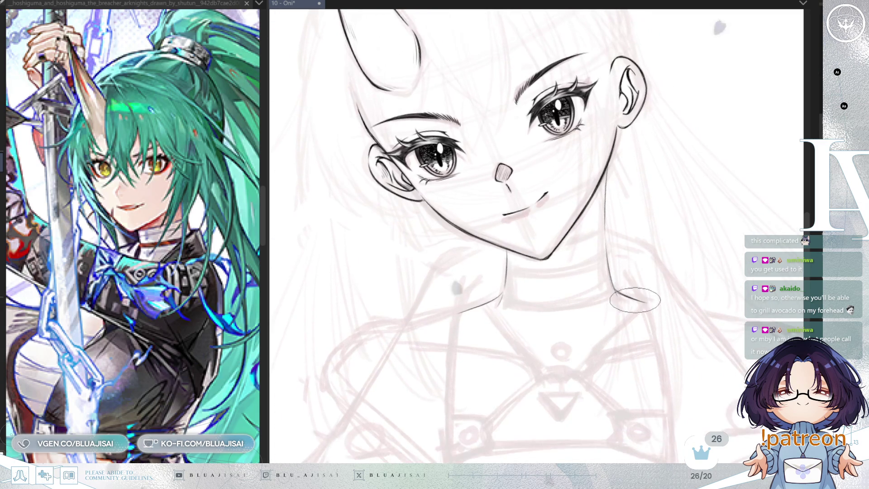
scroll(645, 319, down, 3)
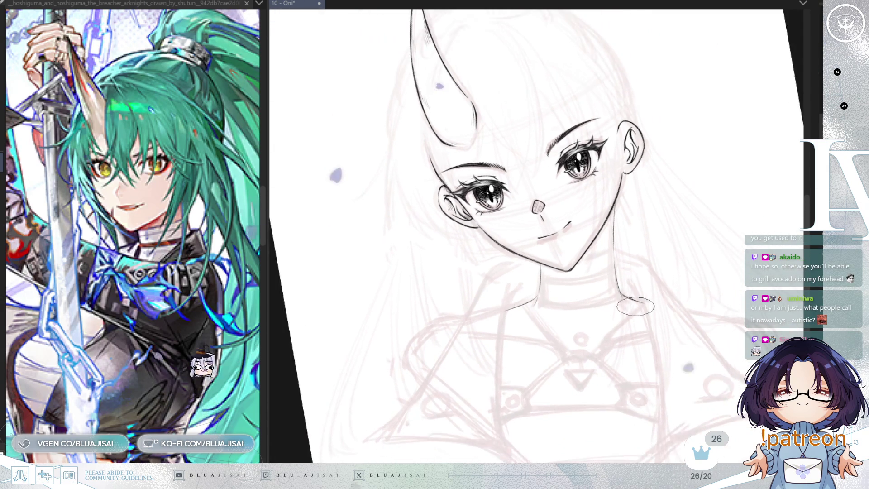
scroll(635, 318, down, 4)
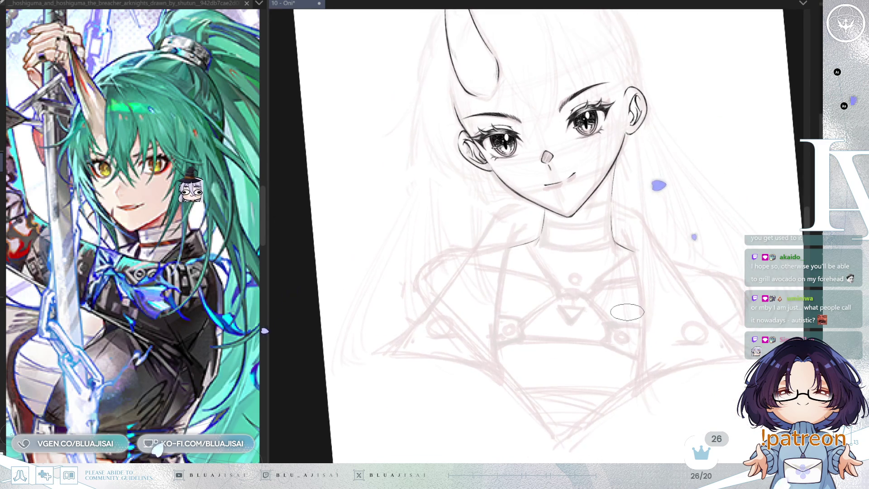
scroll(652, 325, up, 3)
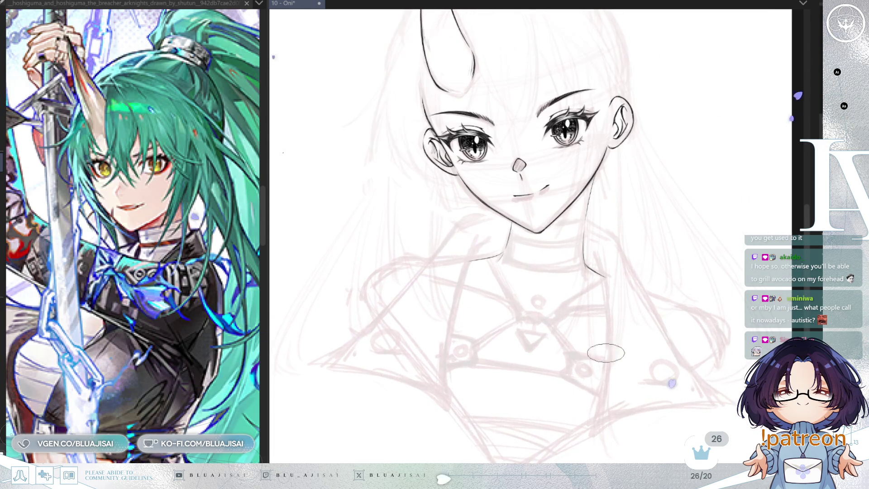
scroll(566, 390, up, 1)
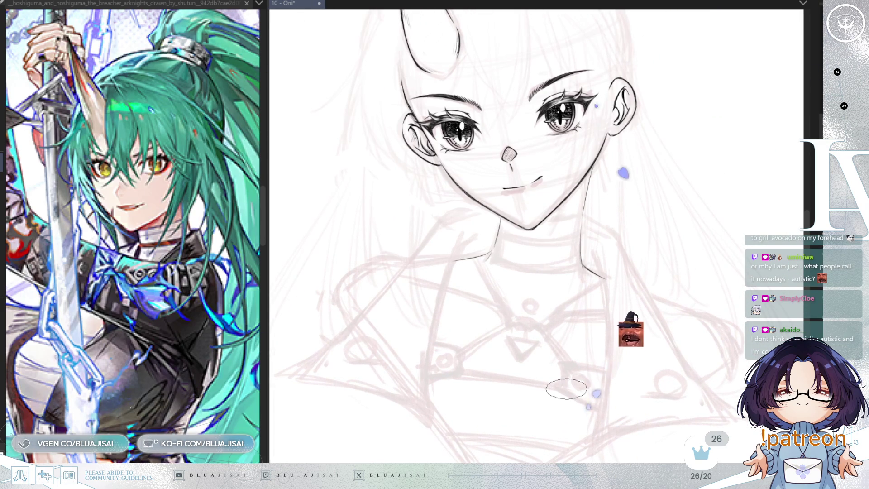
scroll(588, 272, up, 2)
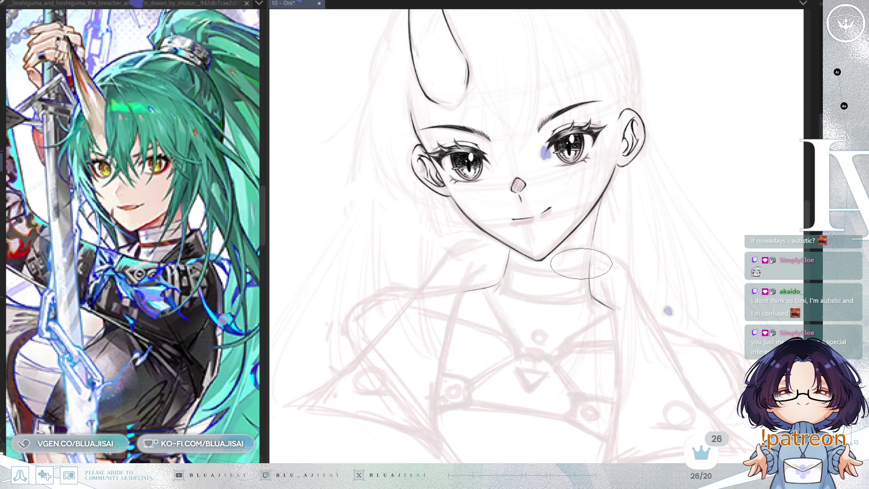
scroll(574, 267, up, 1)
scroll(592, 165, up, 2)
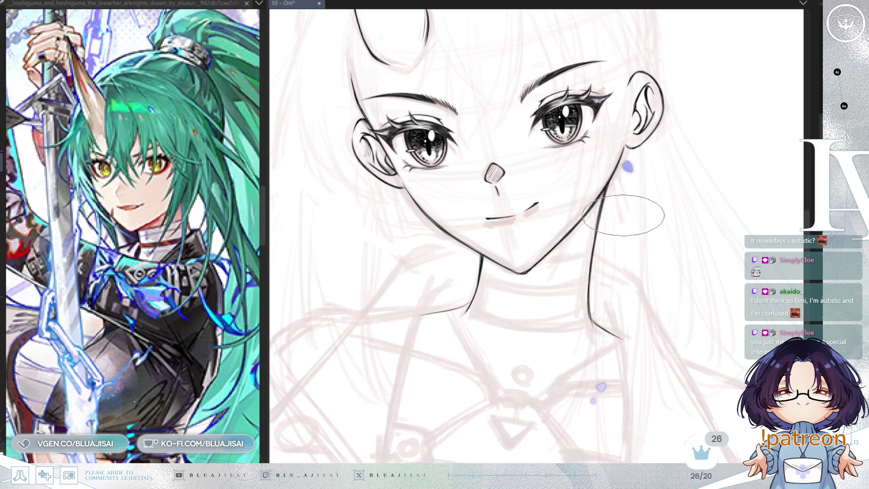
Lengthen the neck stroke under the jaw with the view mirrored and tilted
key(h)
mouse_move(618, 216)
mouse_down()
mouse_move(599, 237)
mouse_move(649, 269)
mouse_up()
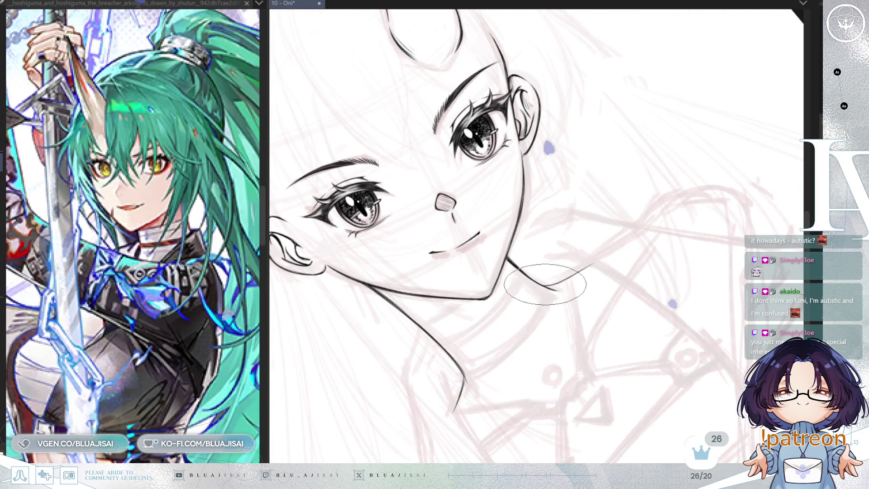
scroll(570, 278, up, 2)
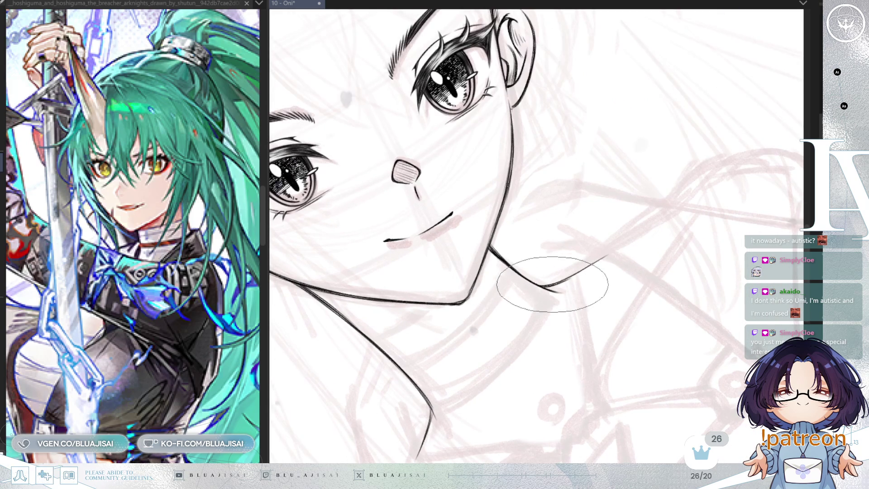
drag(626, 243, 563, 272)
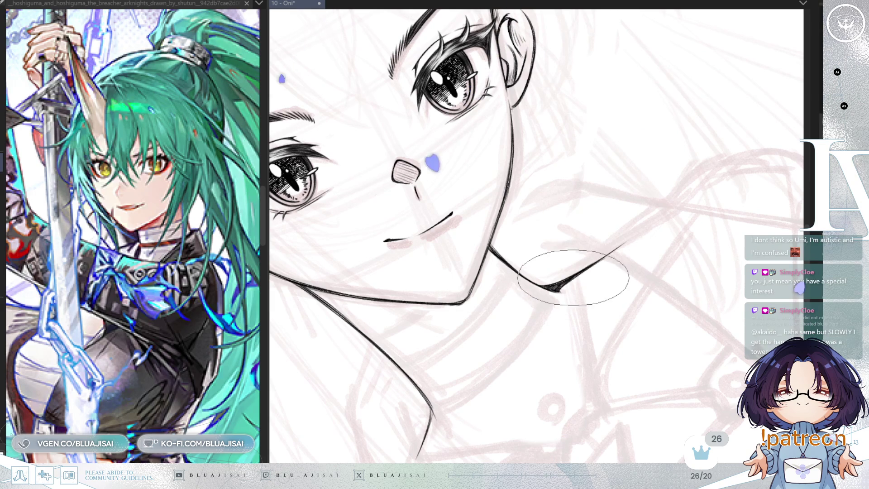
mouse_move(605, 254)
mouse_down()
mouse_move(696, 254)
mouse_move(582, 271)
mouse_move(630, 275)
mouse_up()
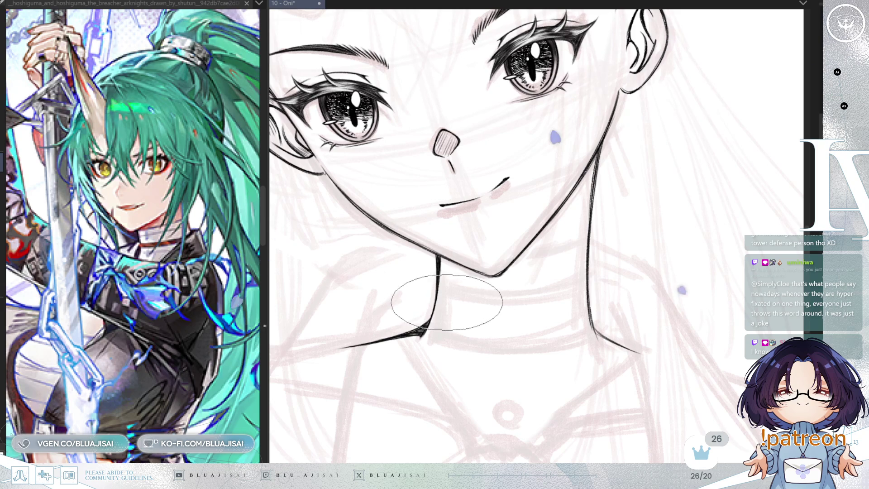
Bring the neck and chest into view and mirror it to check proportions
scroll(598, 252, down, 5)
drag(619, 344, 606, 276)
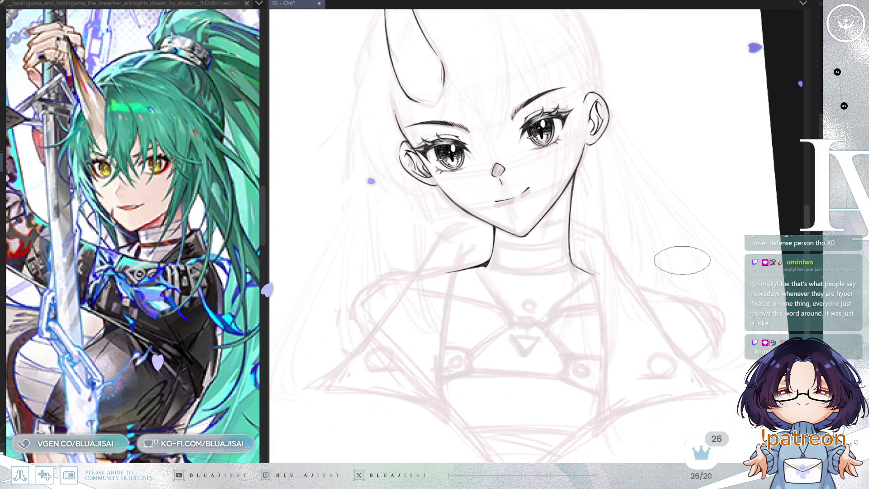
scroll(682, 261, down, 1)
scroll(688, 280, up, 1)
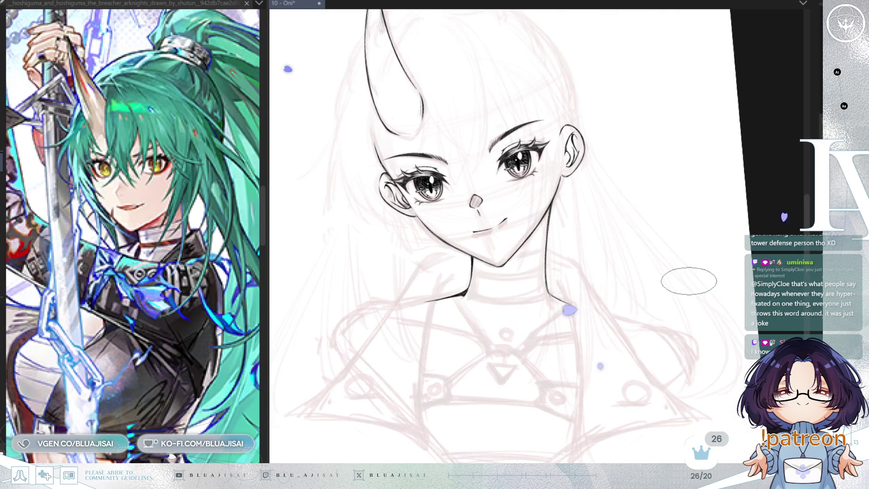
scroll(688, 280, down, 1)
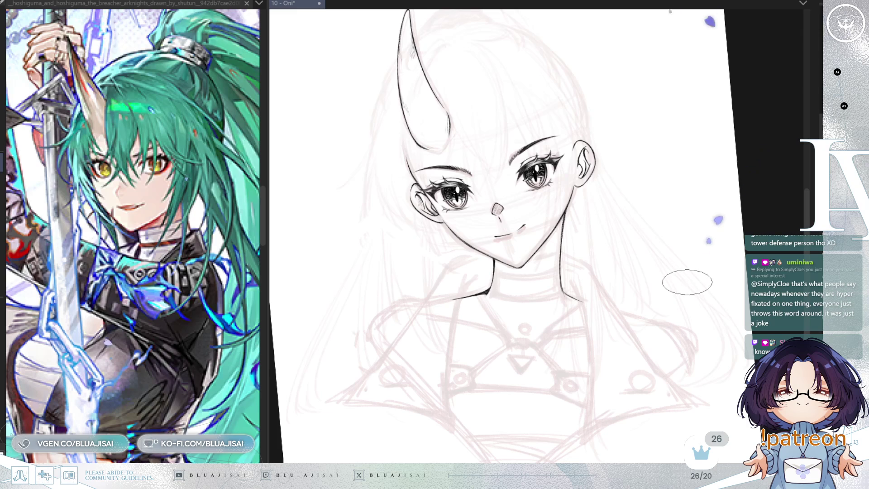
key(m)
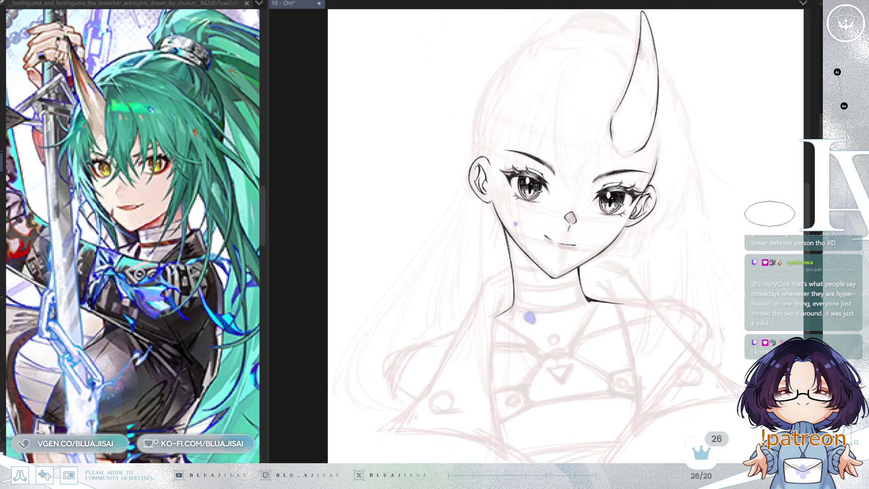
key(m)
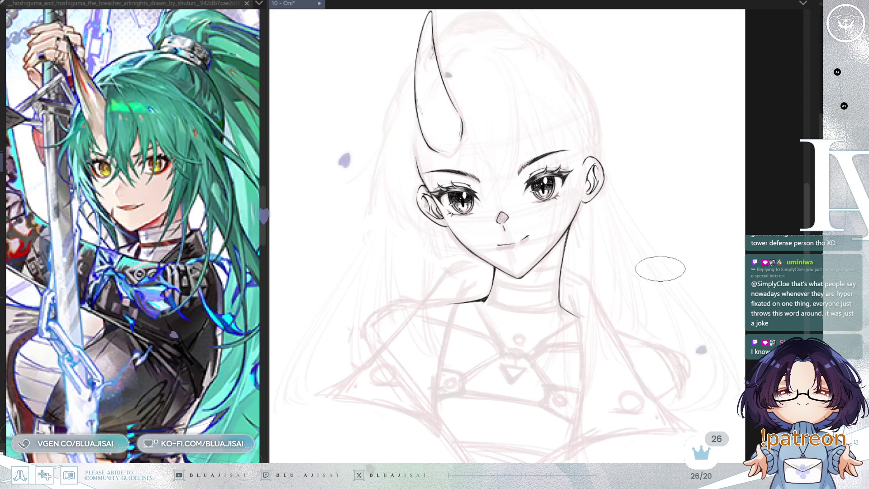
scroll(582, 295, up, 3)
Erase the other neck stroke running down from the jaw
drag(579, 298, 611, 377)
scroll(588, 237, up, 2)
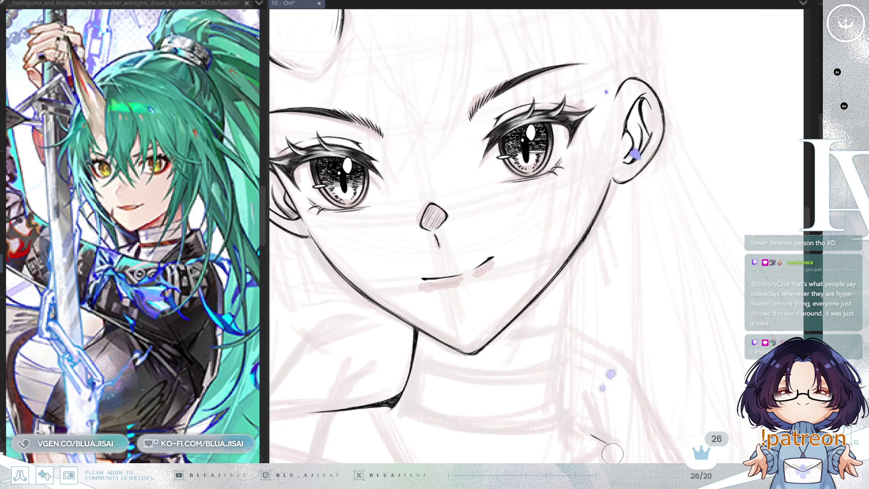
key(h)
scroll(608, 296, up, 2)
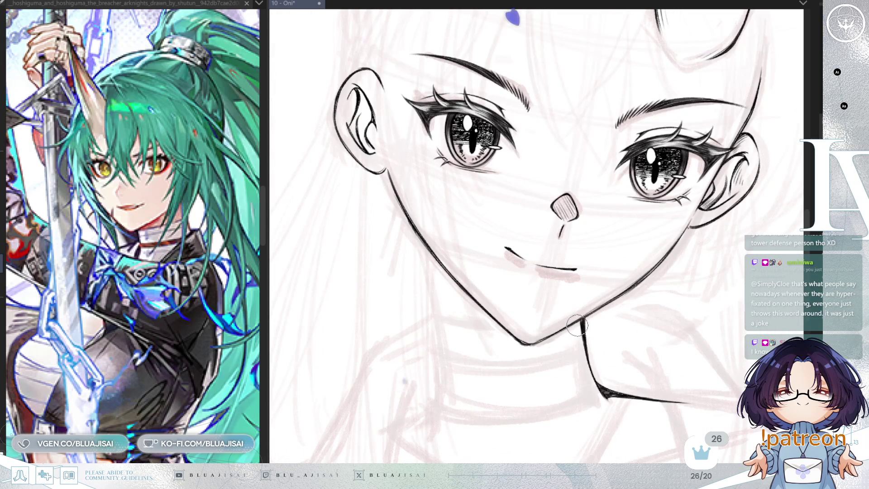
mouse_move(581, 338)
mouse_down()
mouse_move(603, 393)
mouse_move(669, 401)
mouse_up()
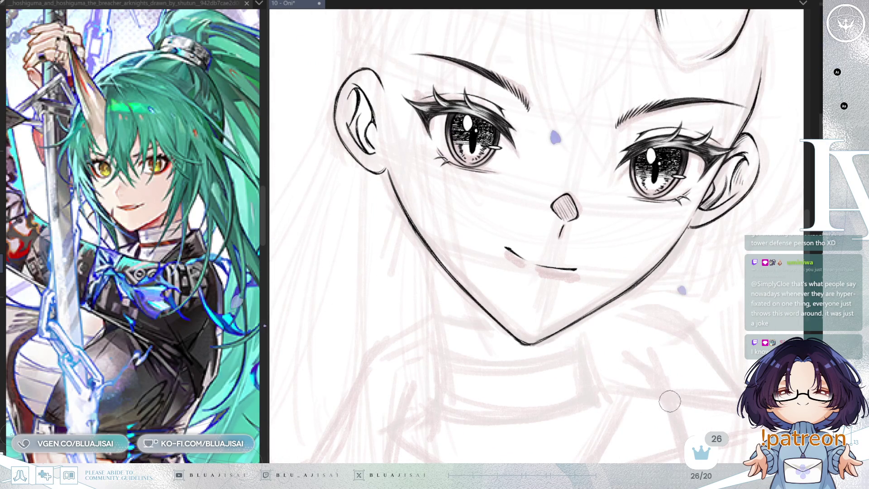
scroll(679, 362, down, 3)
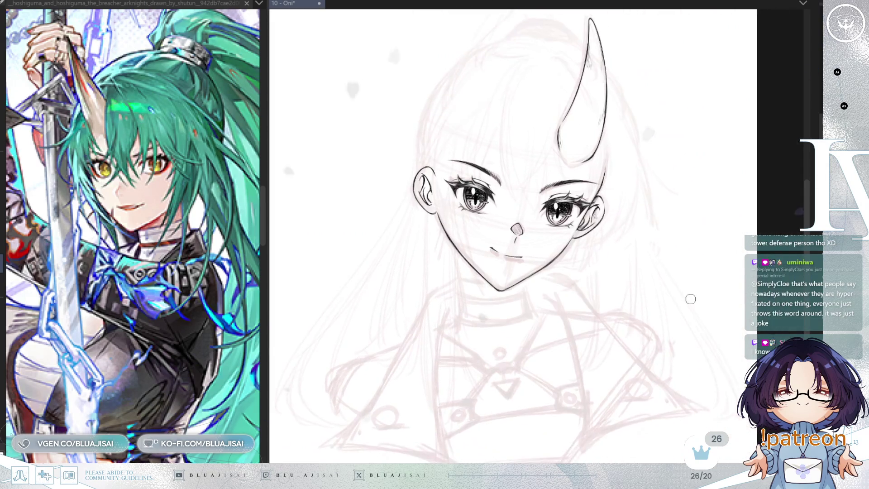
key(h)
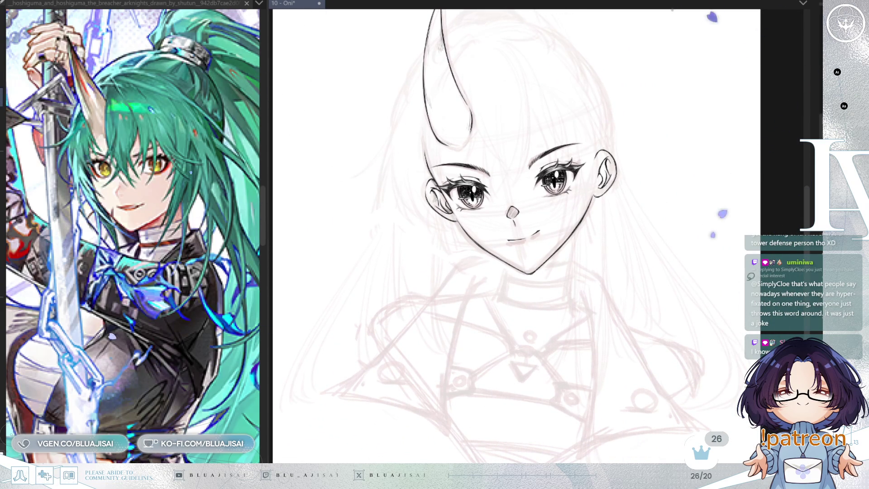
key(ctrl+t)
Rotate the pink rough sketch slightly to align with the inked face and commit
drag(401, 484, 408, 485)
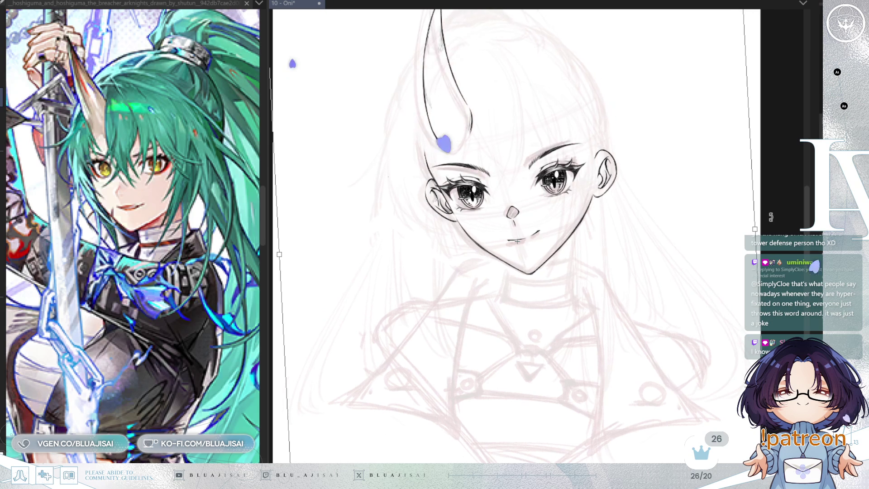
drag(599, 307, 631, 339)
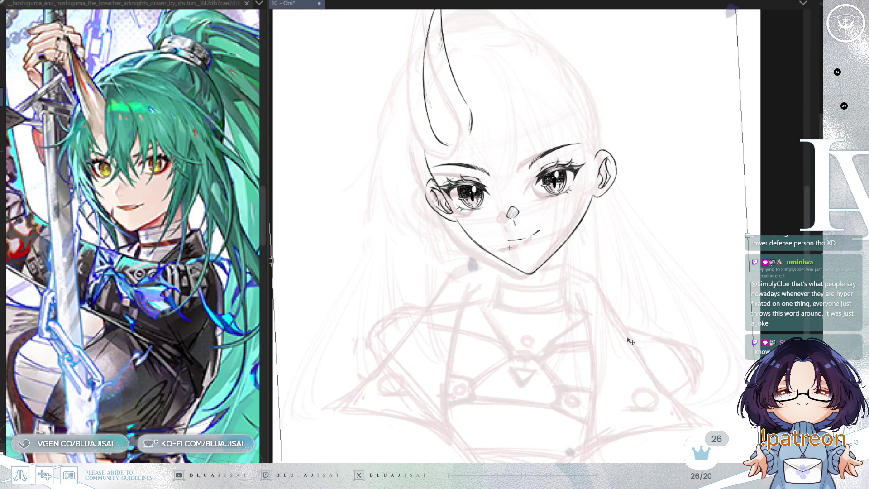
drag(631, 338, 632, 339)
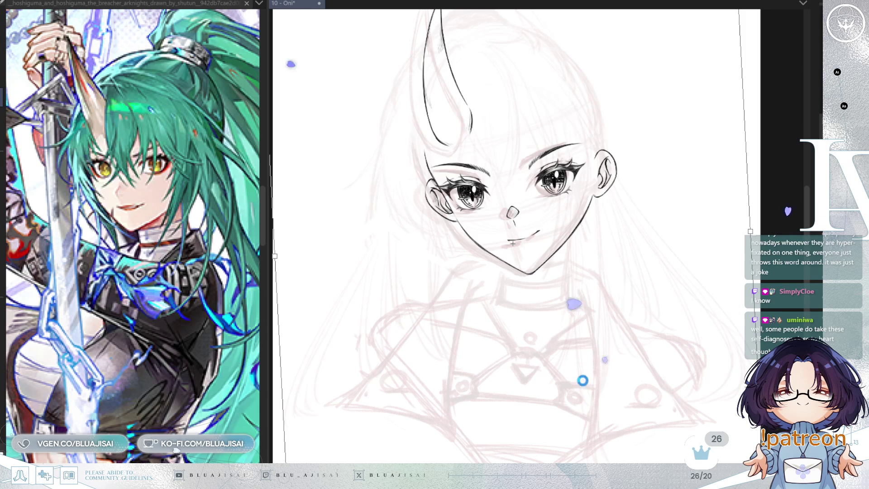
key(Return)
scroll(639, 299, up, 3)
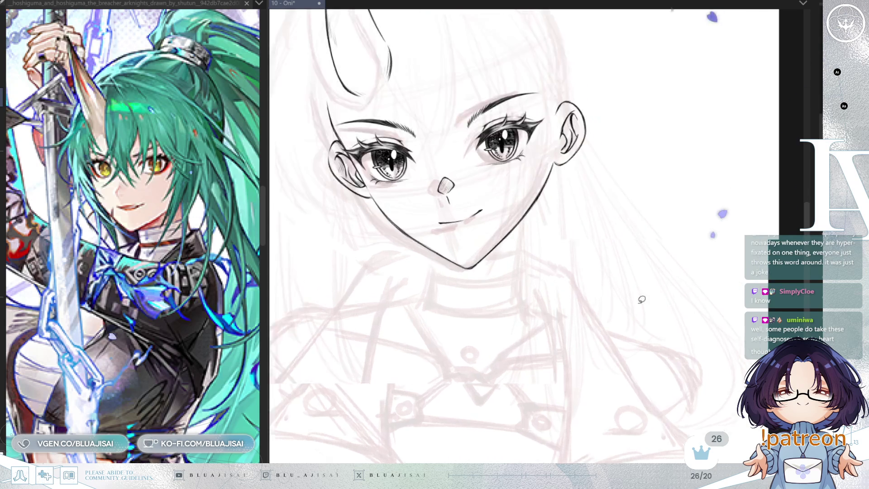
Erase the lower neck line and redraw it down from the jaw
drag(547, 313, 610, 317)
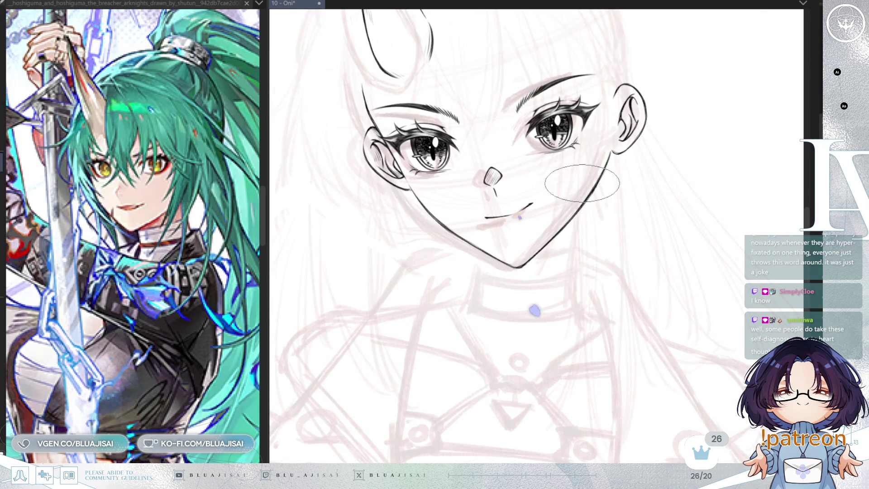
scroll(572, 250, up, 1)
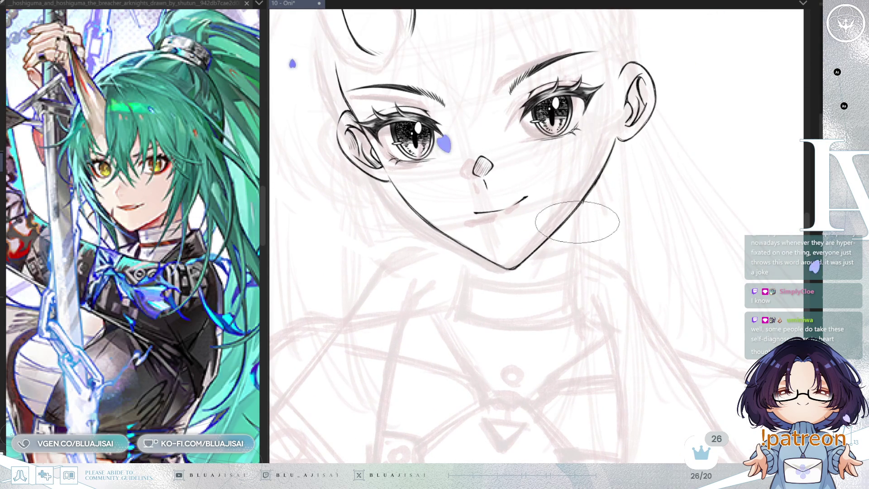
drag(581, 217, 573, 278)
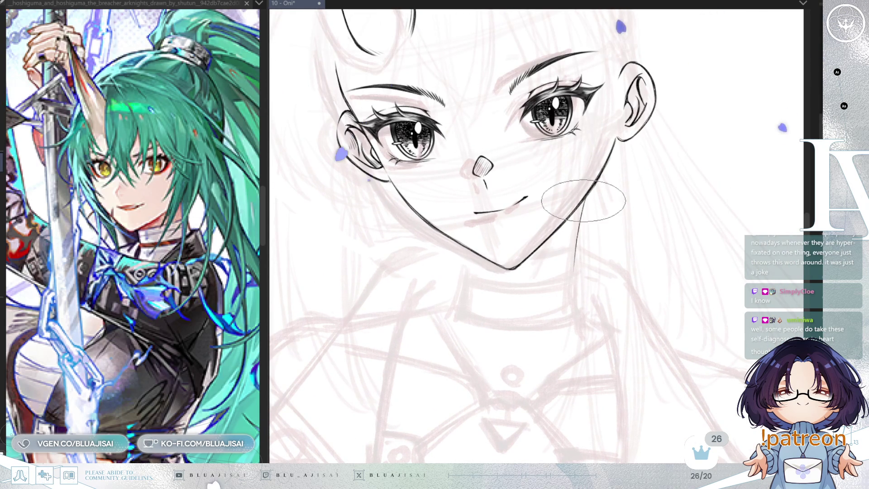
drag(582, 194, 578, 271)
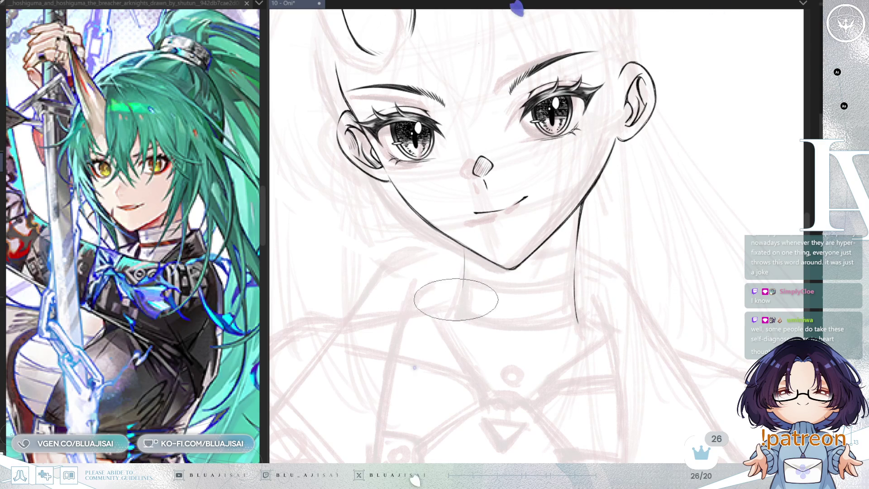
Ink a new curving stroke down the neck on the mirrored, tilted view
key(h)
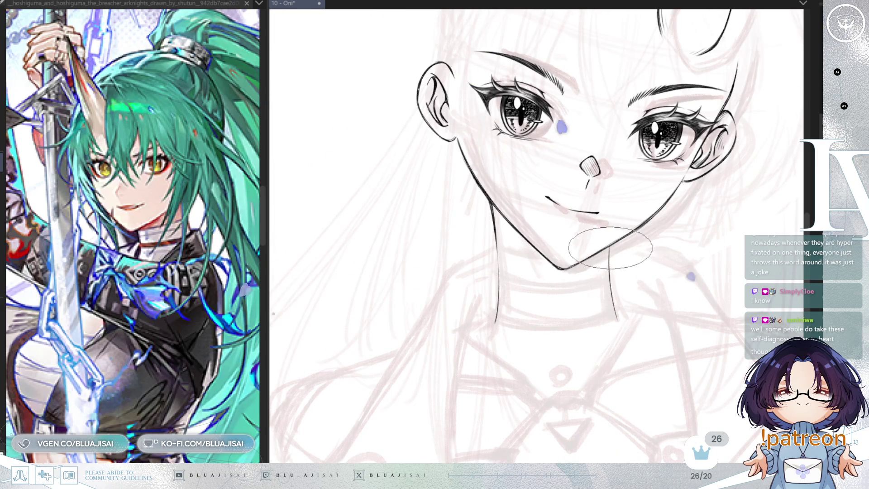
mouse_move(626, 195)
mouse_down()
mouse_move(591, 246)
mouse_move(620, 262)
mouse_move(628, 203)
mouse_up()
drag(550, 249, 509, 294)
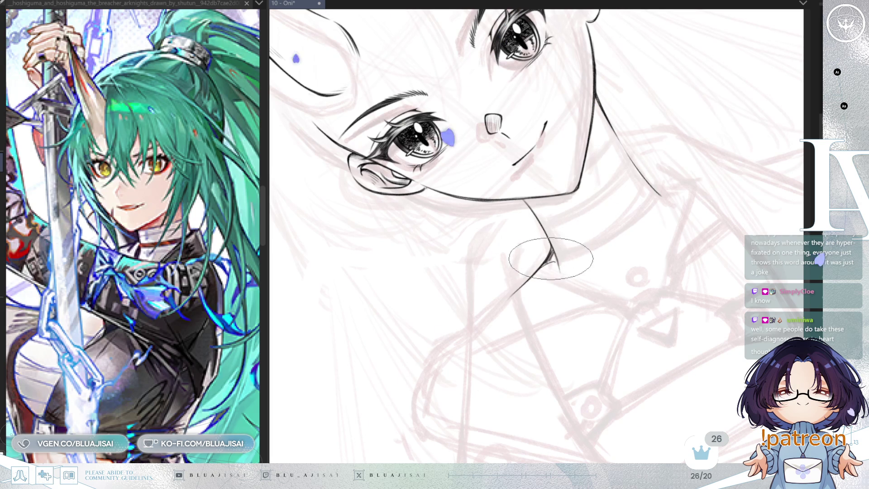
Ink both neck sides down to the shoulders, each ending in a sharp tapered accent
scroll(543, 266, up, 2)
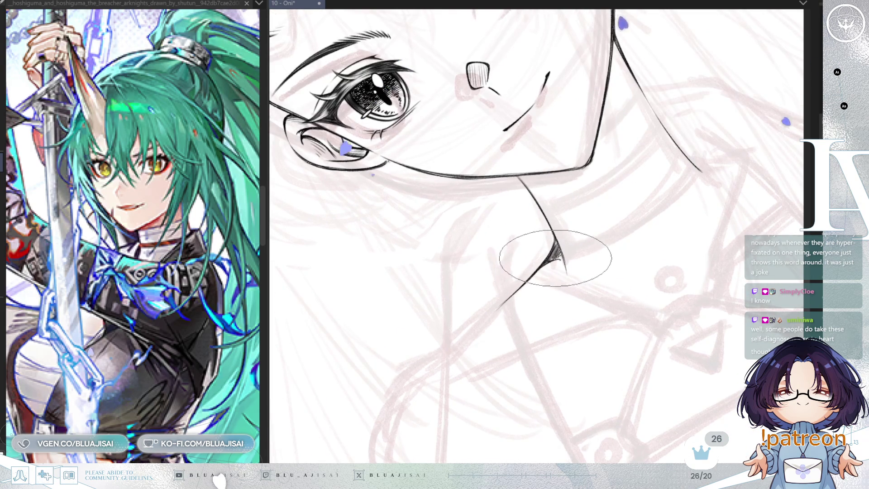
key(h)
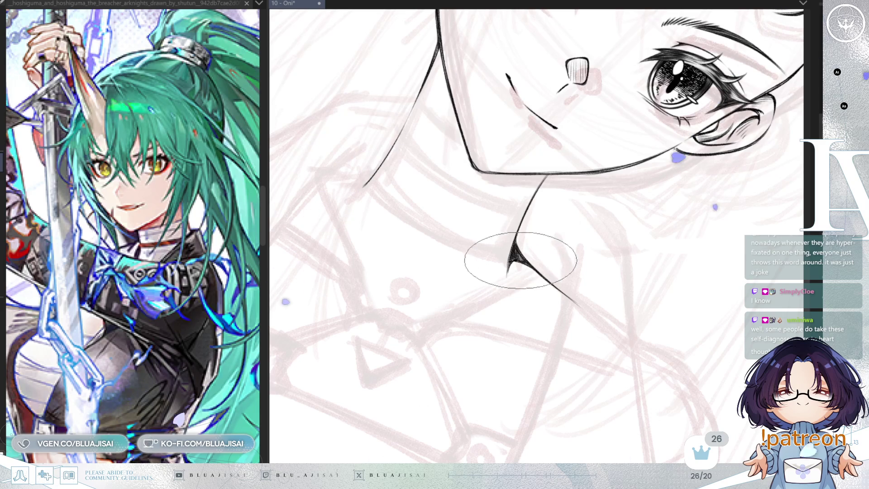
key(asciicircum)
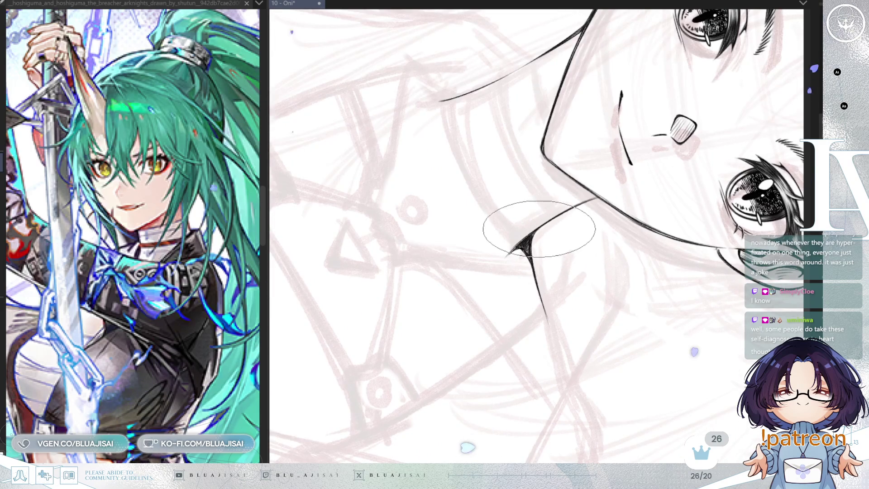
key(minus)
key(minus)
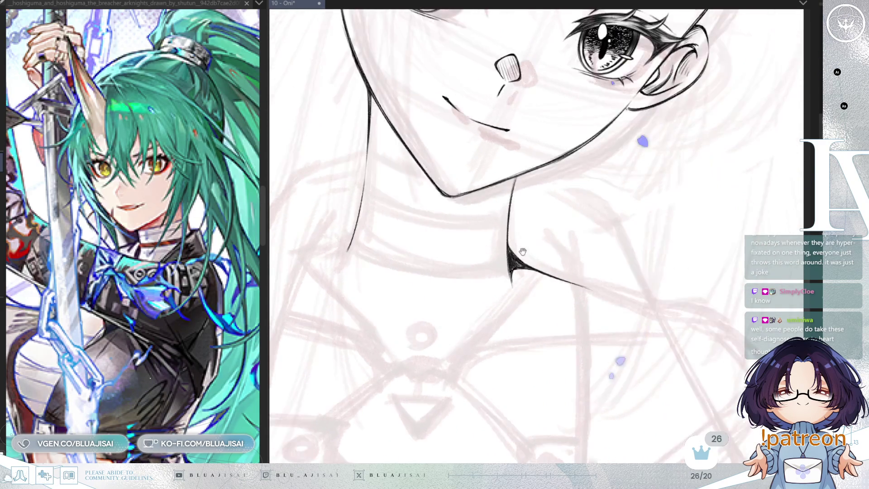
drag(588, 220, 582, 241)
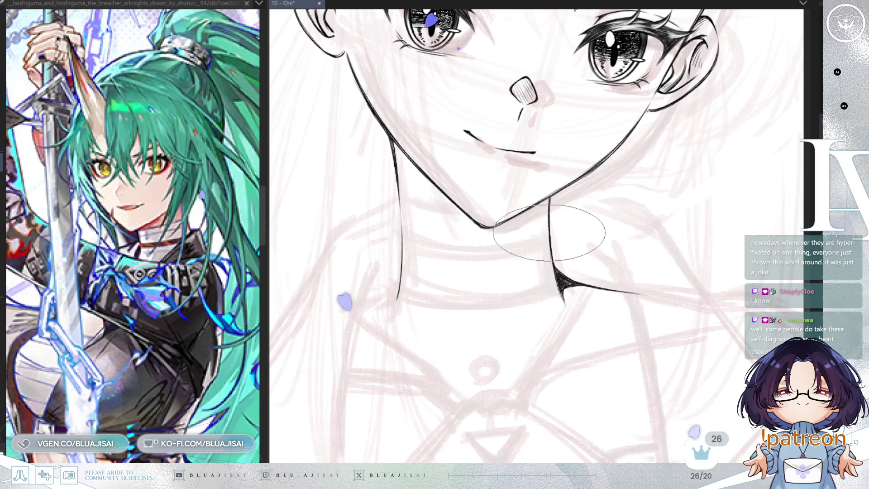
key(minus)
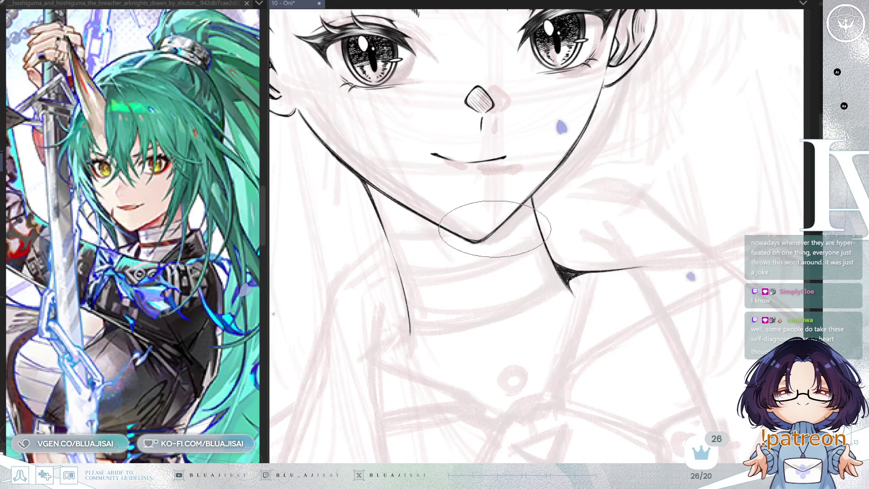
key(h)
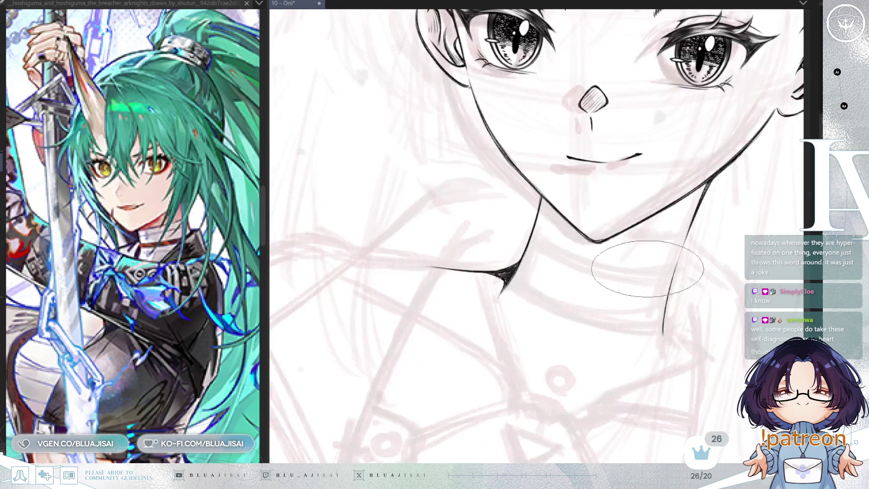
key(minus)
key(minus)
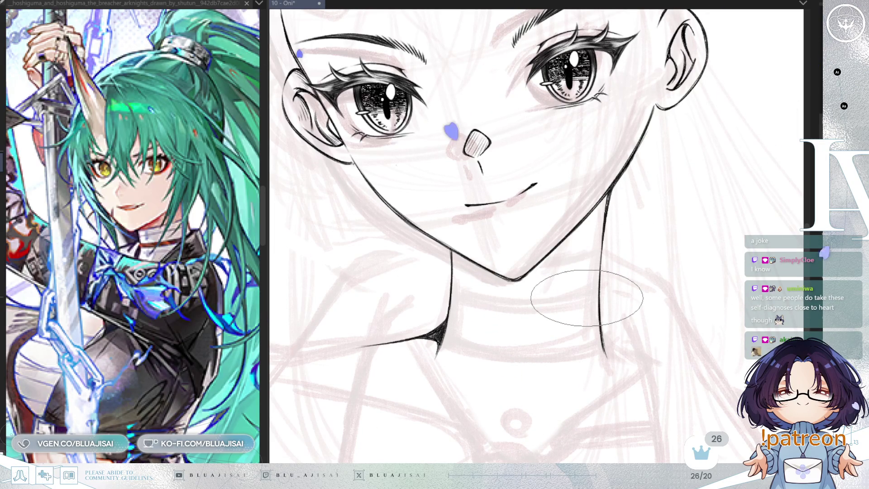
mouse_move(587, 298)
mouse_down()
mouse_move(616, 272)
mouse_move(608, 253)
mouse_move(607, 266)
mouse_move(601, 258)
mouse_up()
mouse_move(611, 291)
mouse_down()
mouse_move(625, 305)
mouse_move(622, 256)
mouse_move(678, 216)
mouse_up()
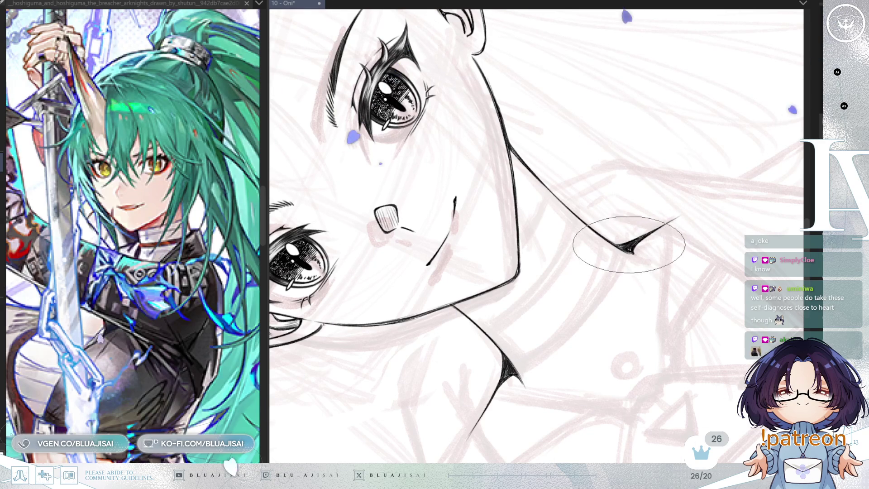
key(ctrl+0)
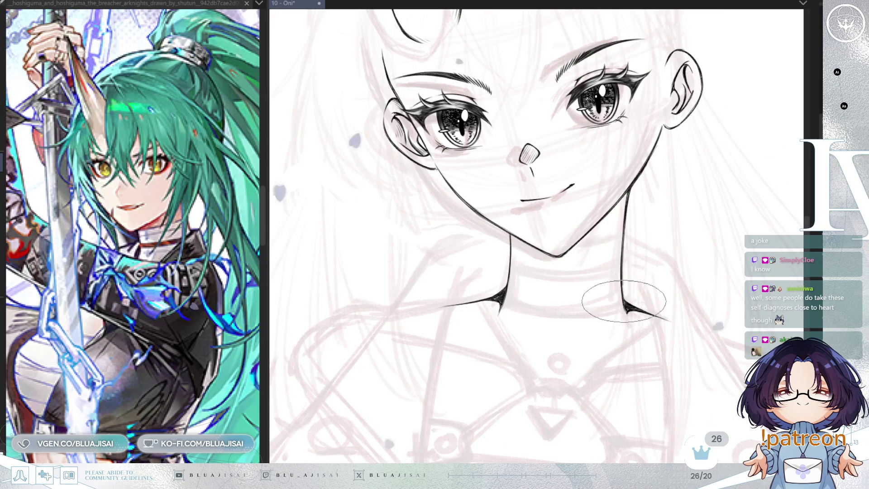
scroll(625, 313, up, 1)
scroll(588, 312, up, 1)
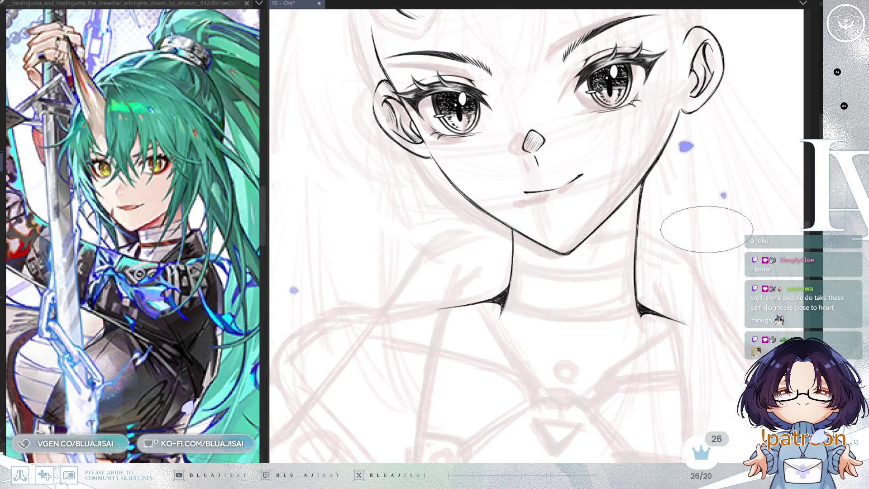
scroll(670, 252, up, 3)
scroll(674, 254, down, 3)
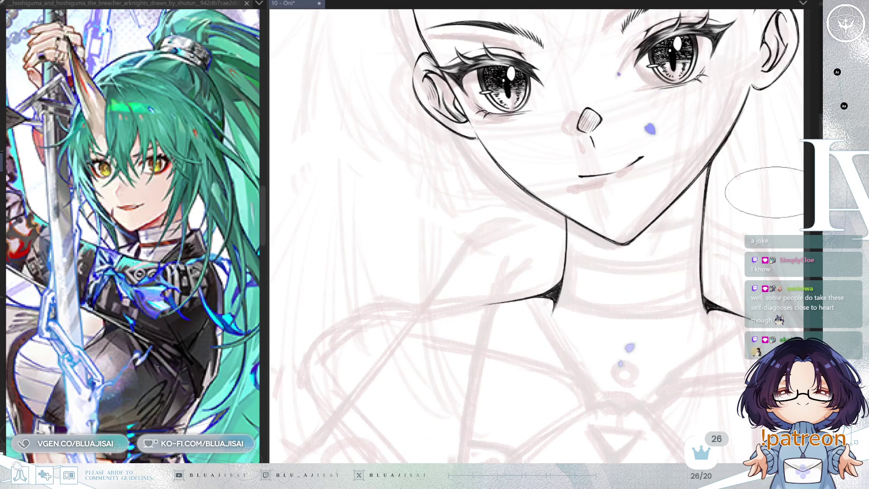
scroll(626, 245, up, 1)
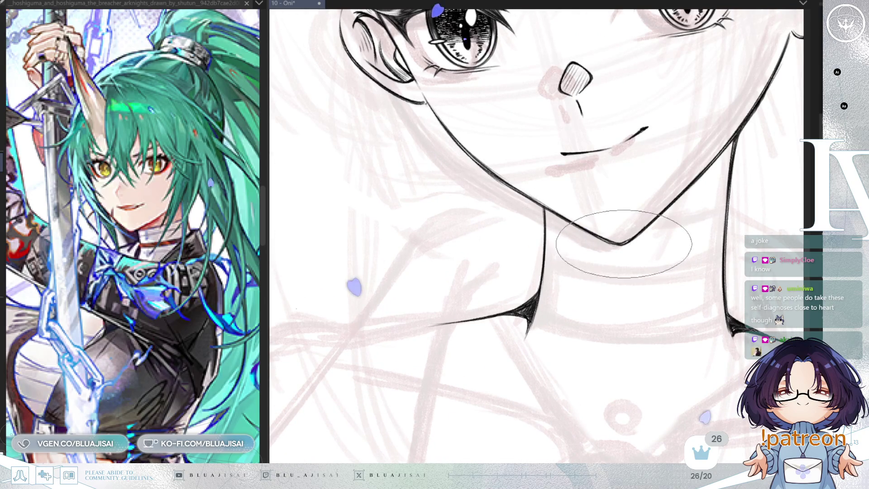
scroll(623, 243, down, 4)
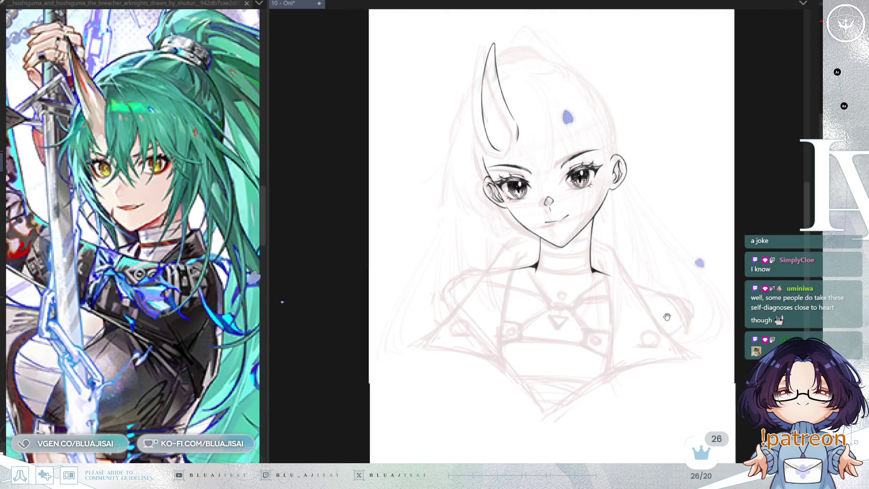
drag(667, 317, 659, 320)
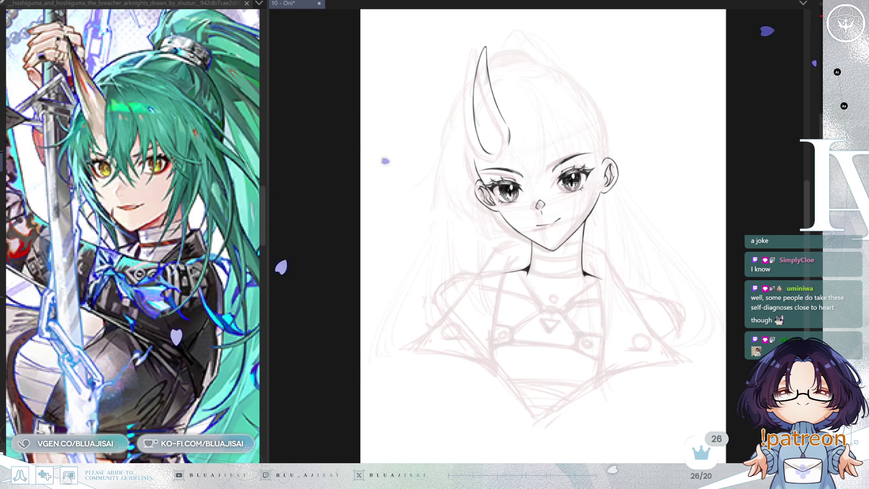
scroll(520, 264, up, 3)
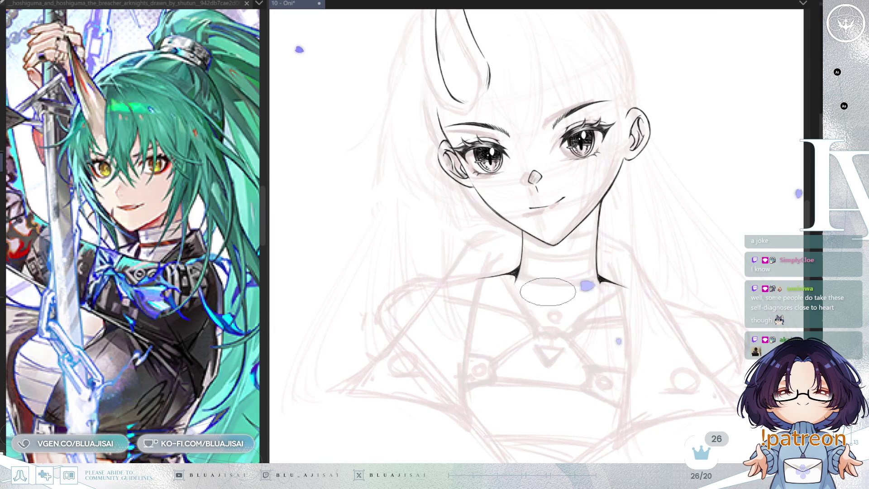
Ink the lapel edge down from the neck and switch the reference to the jacket image
scroll(577, 351, down, 2)
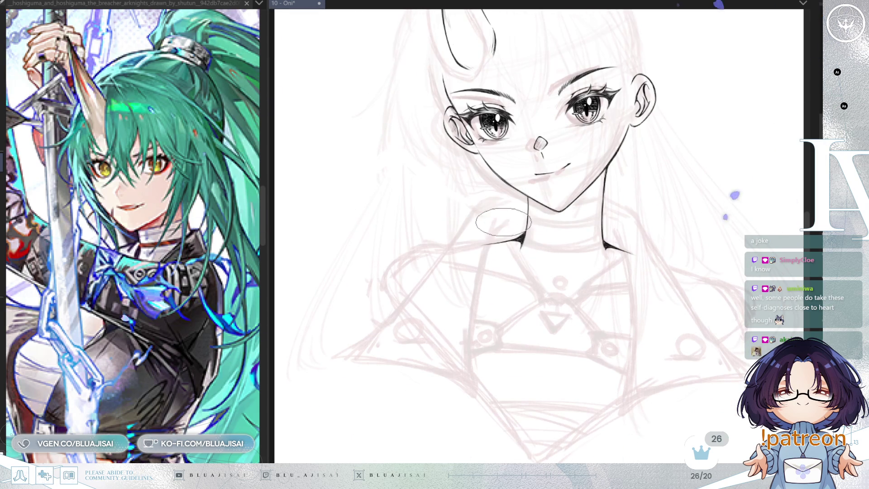
drag(502, 220, 467, 339)
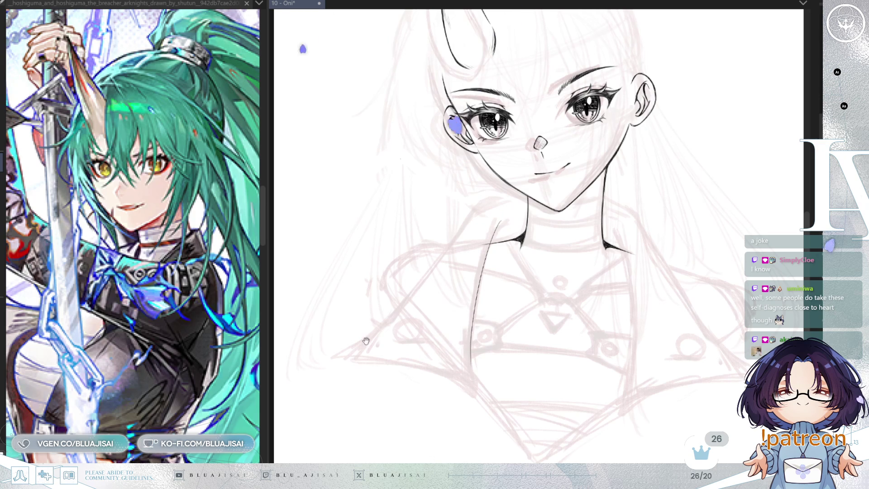
key(ctrl+Tab)
Ink a long diagonal lapel edge line across the jacket
scroll(155, 338, up, 3)
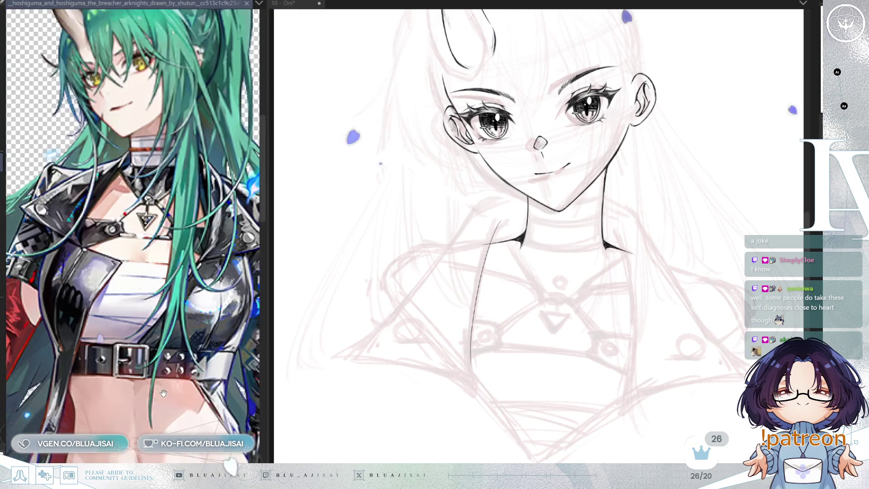
scroll(156, 339, up, 2)
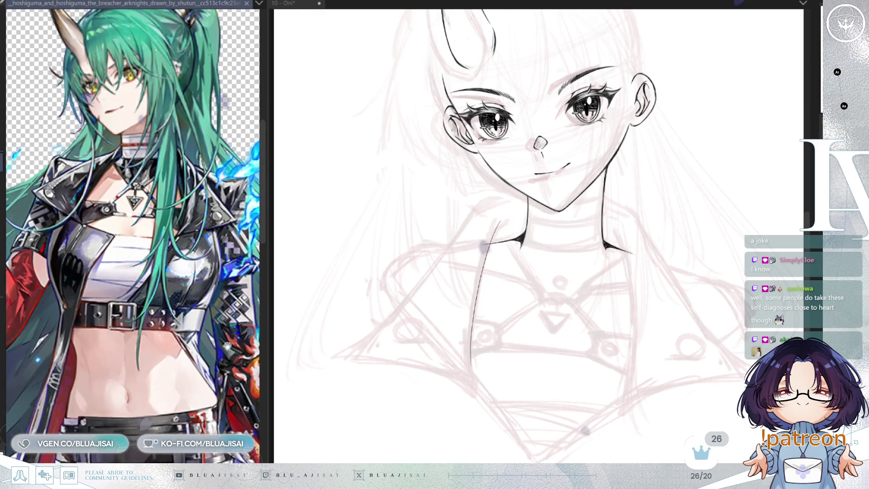
scroll(471, 371, up, 1)
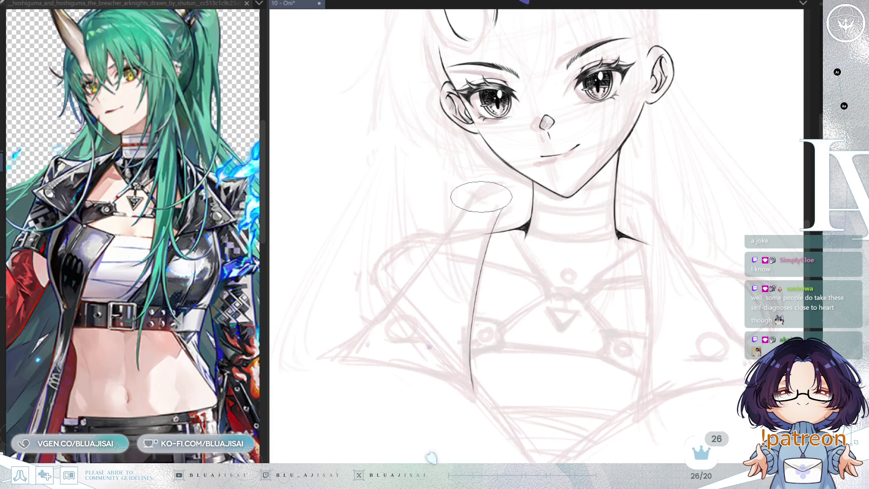
mouse_move(491, 190)
mouse_down()
mouse_move(380, 307)
mouse_move(321, 352)
mouse_up()
On a mirrored view, ink the lapel's long lower edge curving from the neck to a pointed collar tip
key(h)
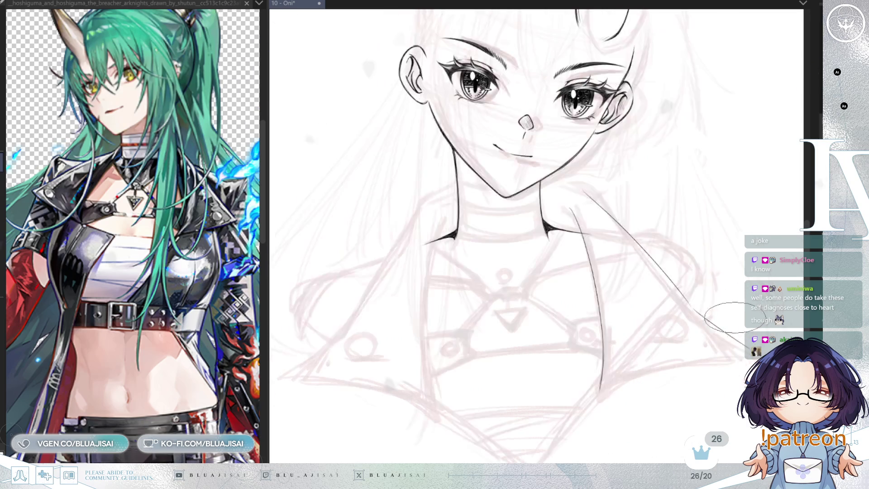
scroll(697, 317, down, 2)
drag(576, 340, 732, 222)
key(minus)
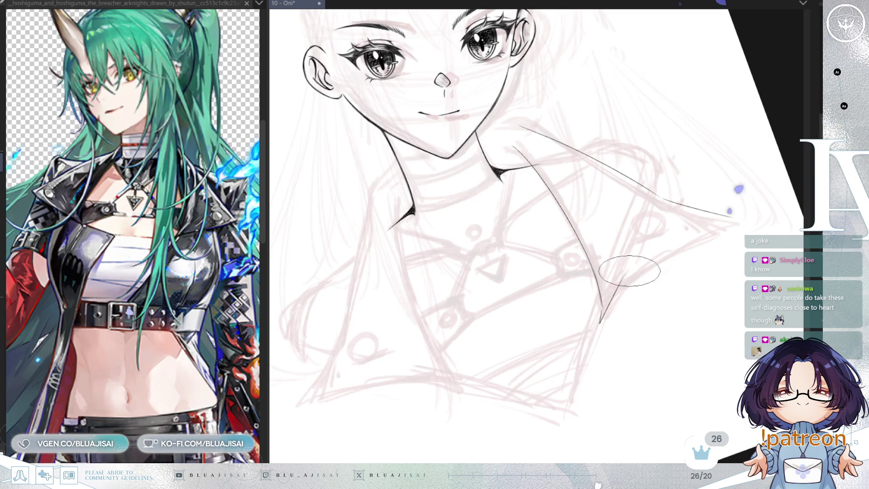
key(minus)
key(minus)
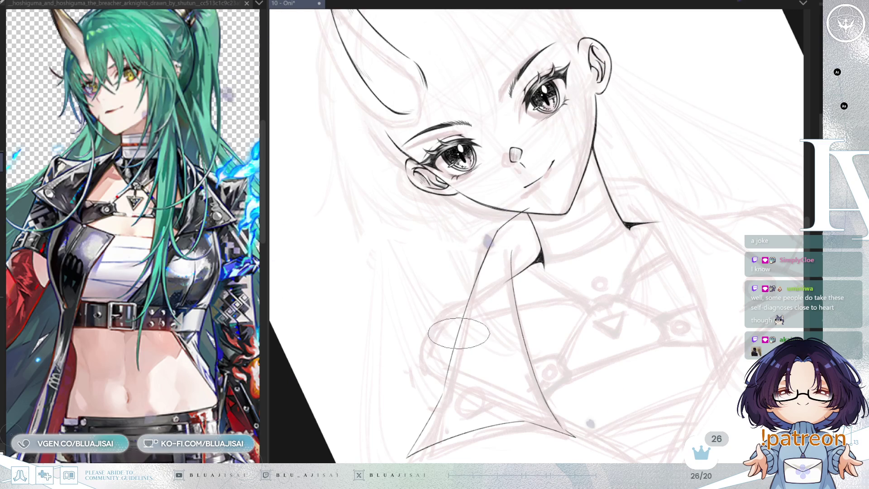
Switch brush, retrace the tall pointed lapel edges, and save the drawing
scroll(482, 259, up, 2)
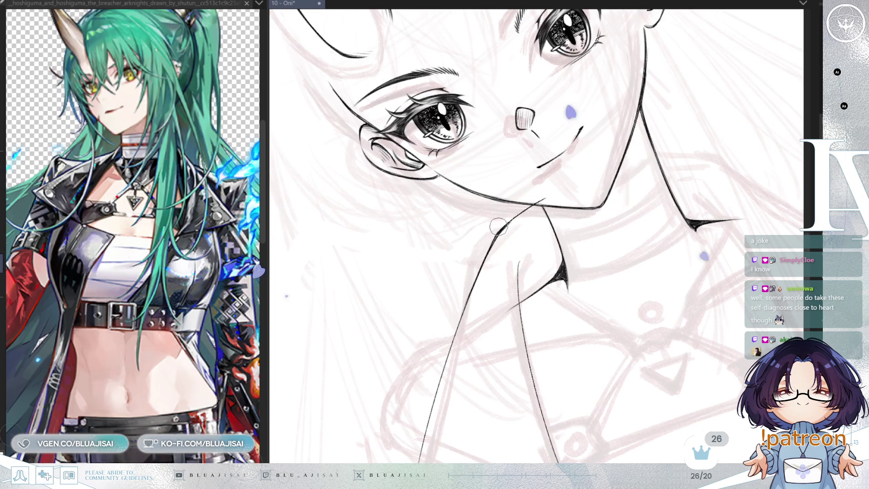
key(e)
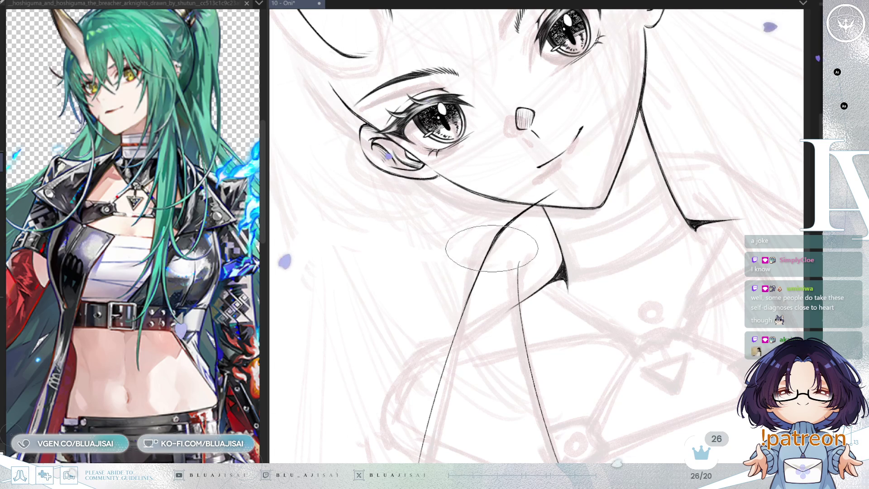
drag(423, 361, 463, 238)
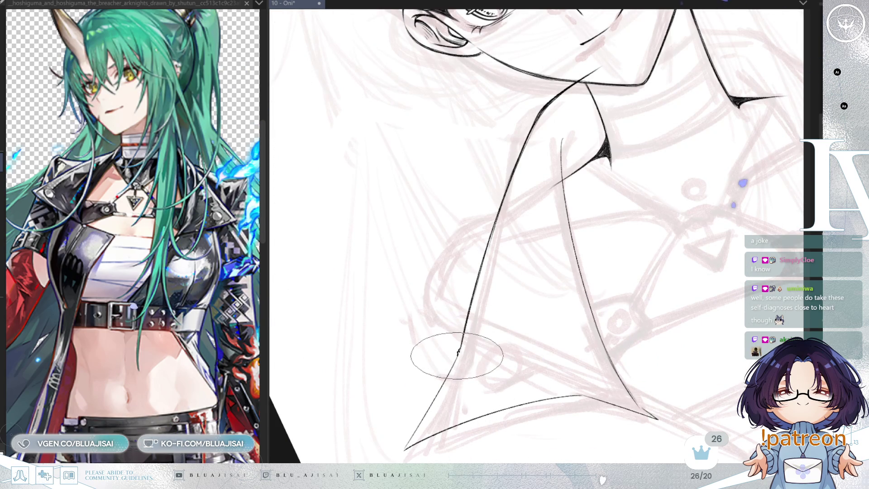
drag(457, 355, 453, 353)
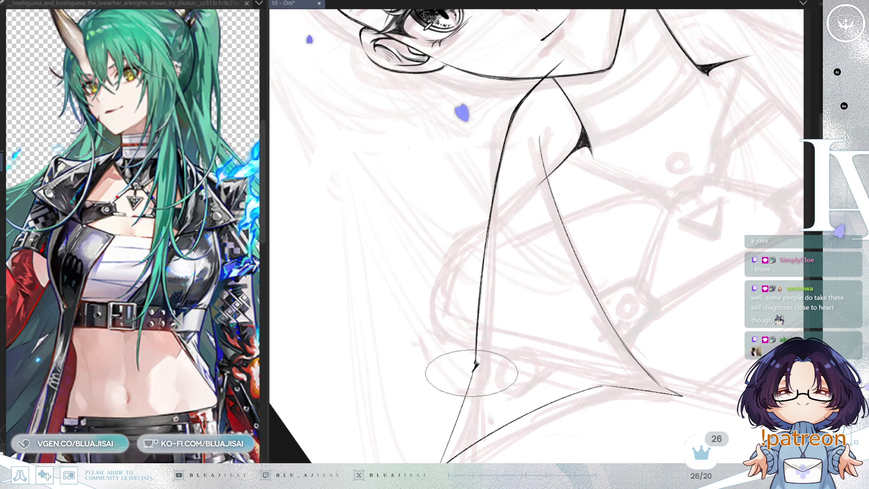
drag(444, 448, 457, 369)
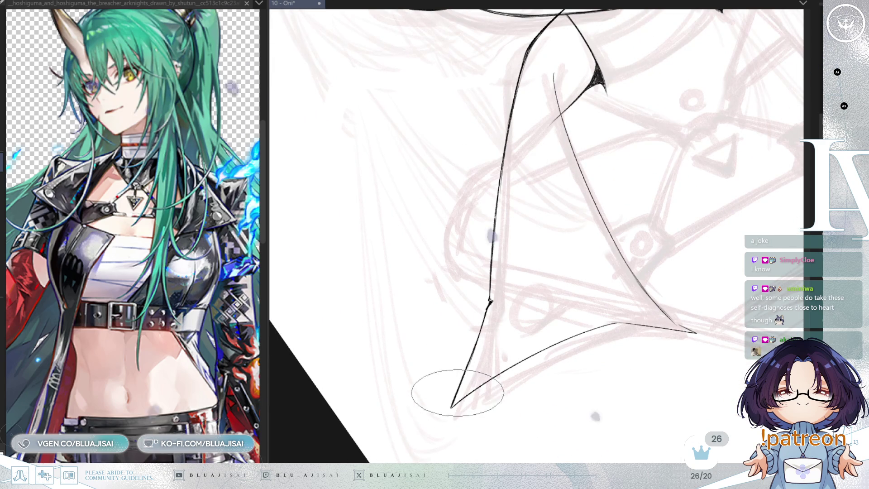
key(ctrl+s)
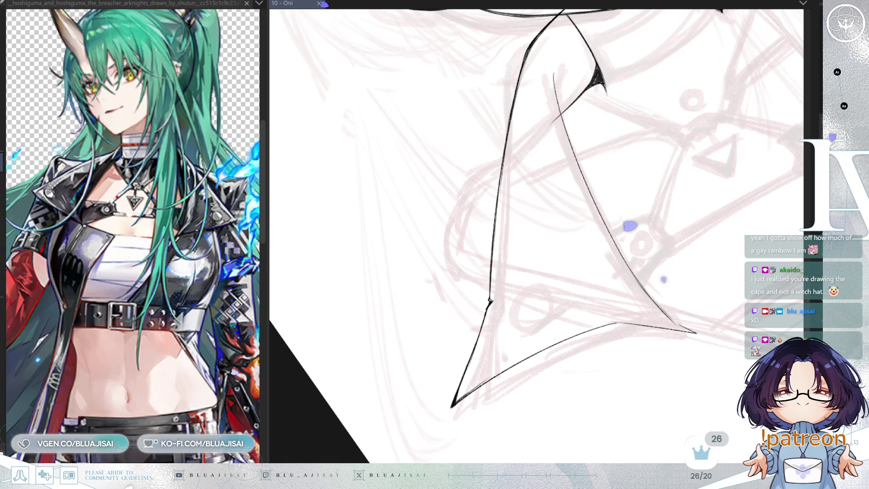
Add thin reinforcing strokes along the lapel's outer edge
mouse_move(635, 1)
mouse_down()
mouse_move(611, 181)
mouse_move(601, 196)
mouse_up()
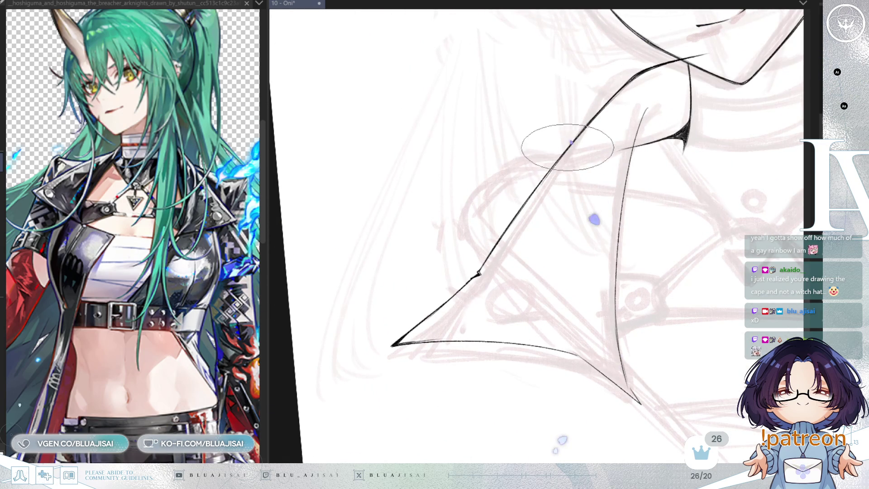
drag(562, 152, 523, 207)
mouse_move(589, 163)
mouse_down()
mouse_move(675, 128)
mouse_move(665, 145)
mouse_move(670, 128)
mouse_up()
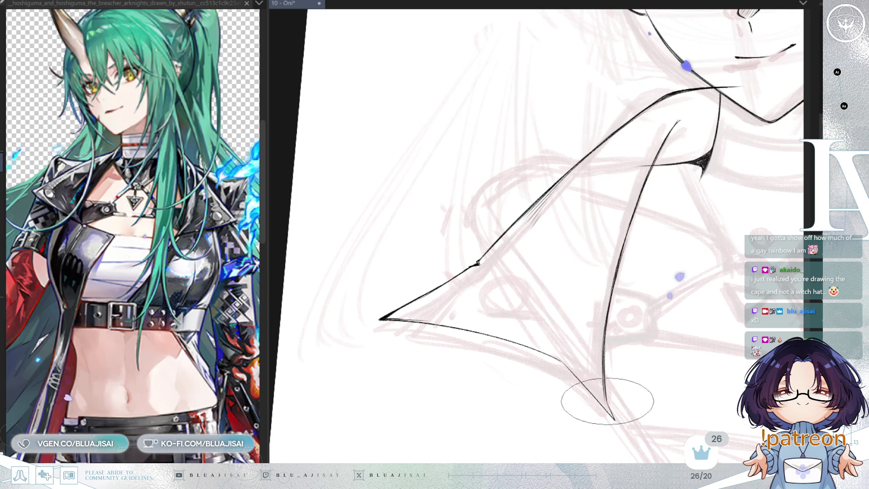
Undo the stray faint stroke near the lapel
key(h)
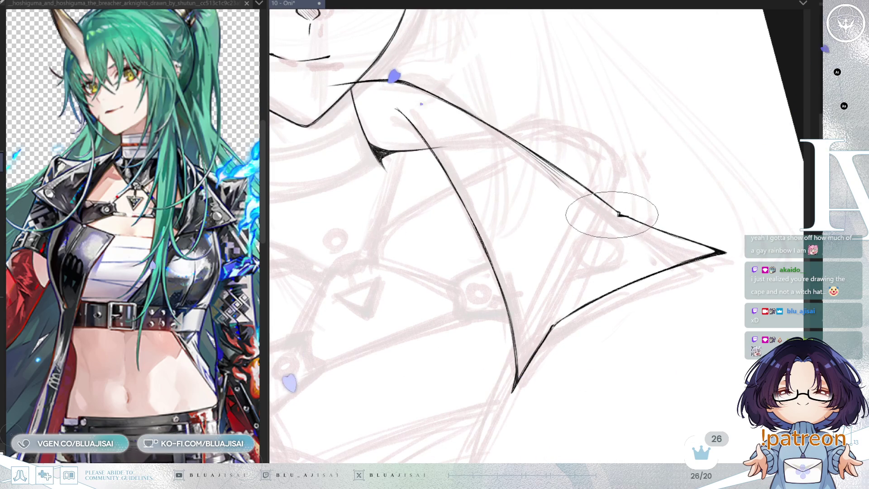
key(ctrl+z)
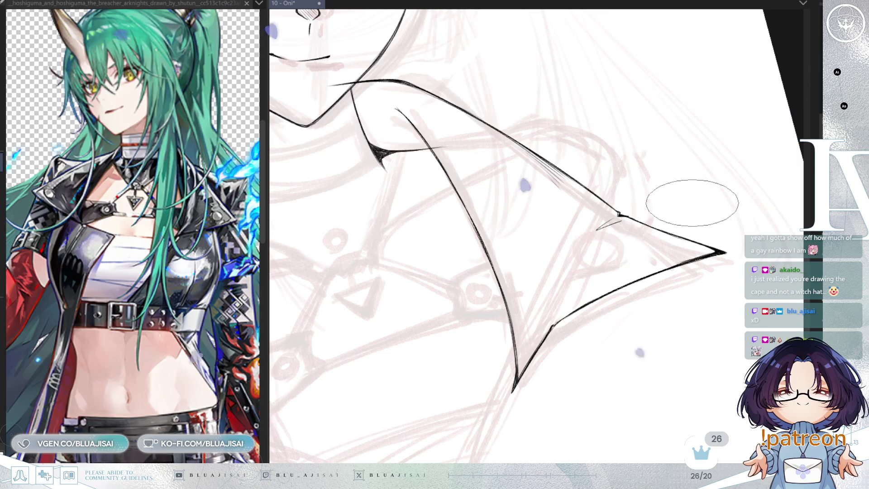
key(h)
key(h)
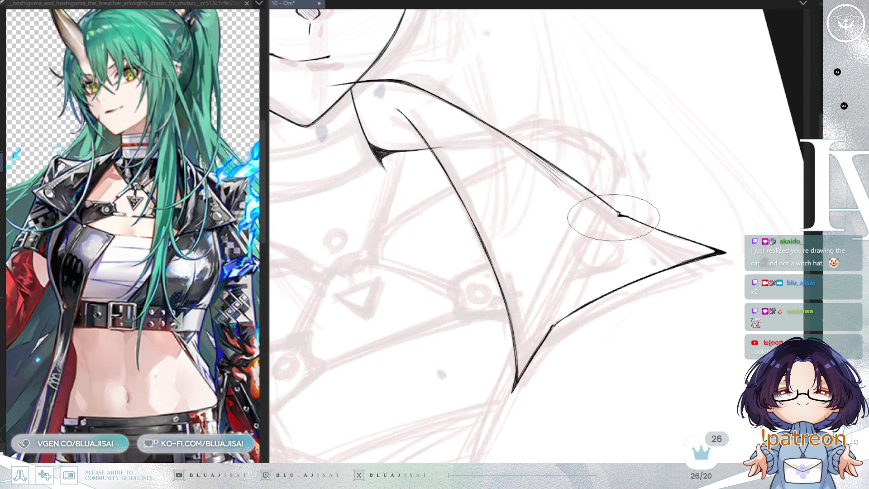
key(h)
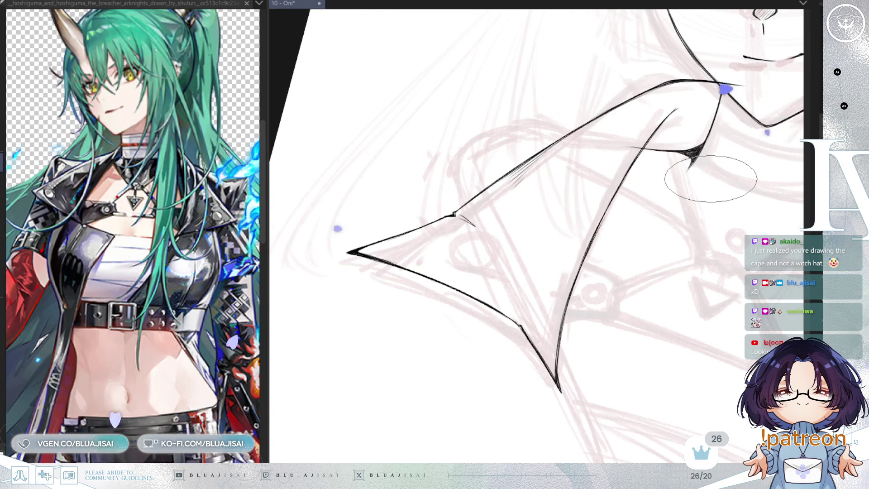
scroll(706, 184, down, 1)
scroll(711, 179, down, 1)
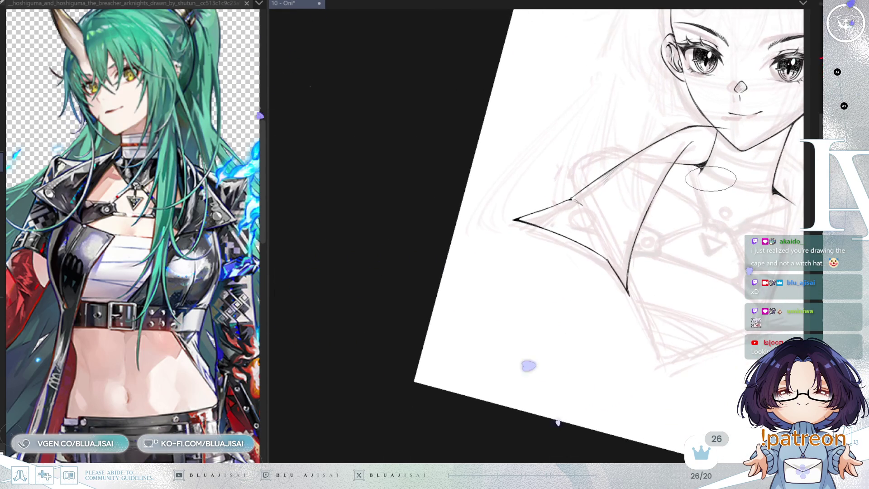
Hatch the V-shaped lapel fold below the chin and darken the small notch at its top
key(Delete)
scroll(711, 178, up, 3)
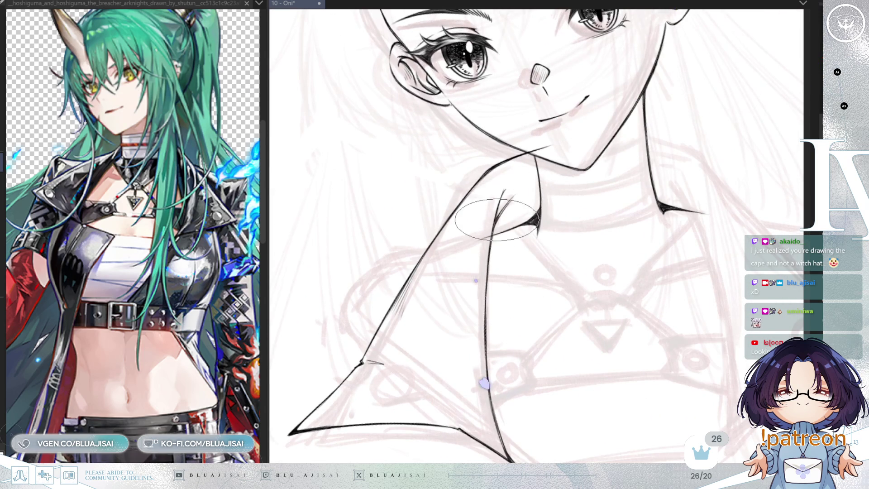
drag(493, 230, 533, 176)
drag(493, 228, 531, 172)
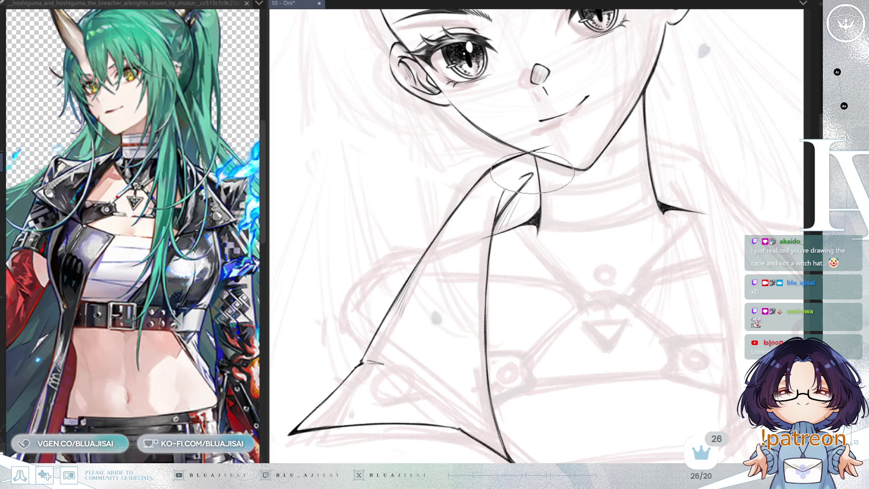
mouse_move(518, 188)
mouse_down()
mouse_move(547, 147)
mouse_move(619, 151)
mouse_up()
drag(586, 196, 592, 215)
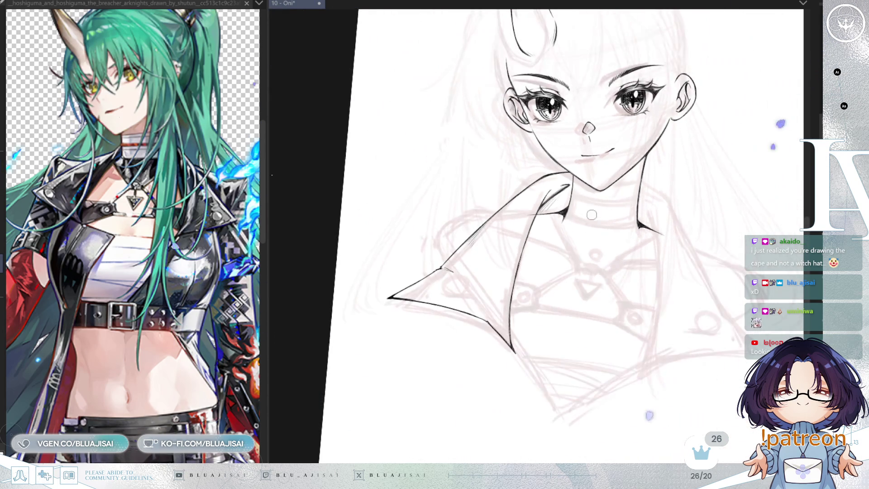
drag(717, 222, 688, 249)
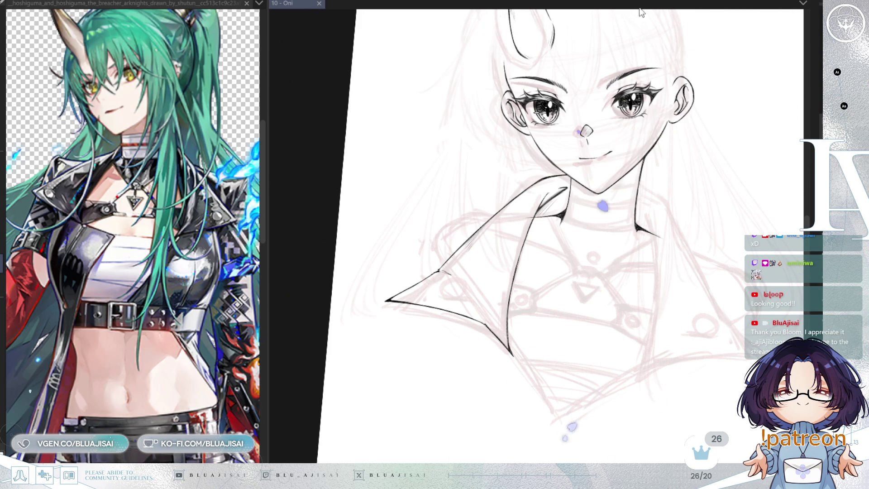
Ink a small round button ring near the left lapel's lower inner corner
mouse_move(525, 256)
mouse_down()
mouse_move(404, 381)
mouse_move(416, 271)
mouse_up()
scroll(375, 294, up, 2)
mouse_move(438, 212)
mouse_down()
mouse_move(466, 243)
mouse_move(525, 261)
mouse_move(583, 245)
mouse_up()
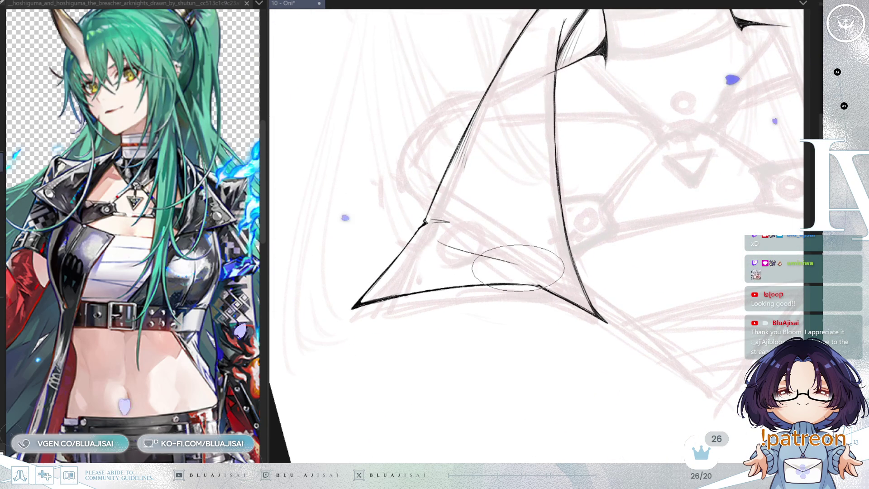
drag(518, 263, 437, 241)
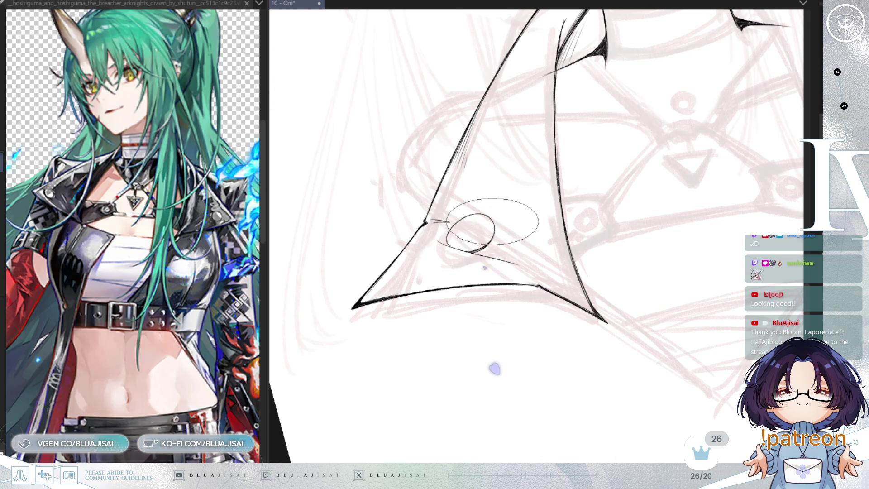
scroll(429, 347, up, 1)
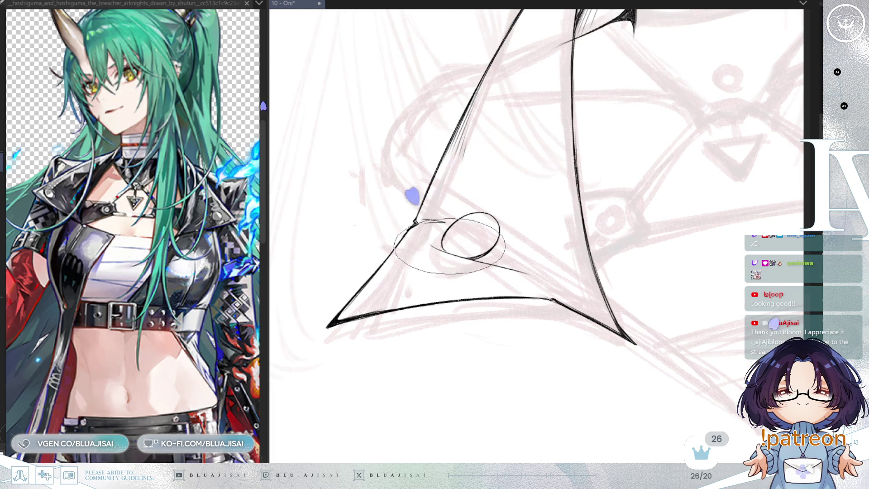
mouse_move(452, 246)
mouse_down()
mouse_move(446, 230)
mouse_move(487, 239)
mouse_move(490, 217)
mouse_move(494, 232)
mouse_up()
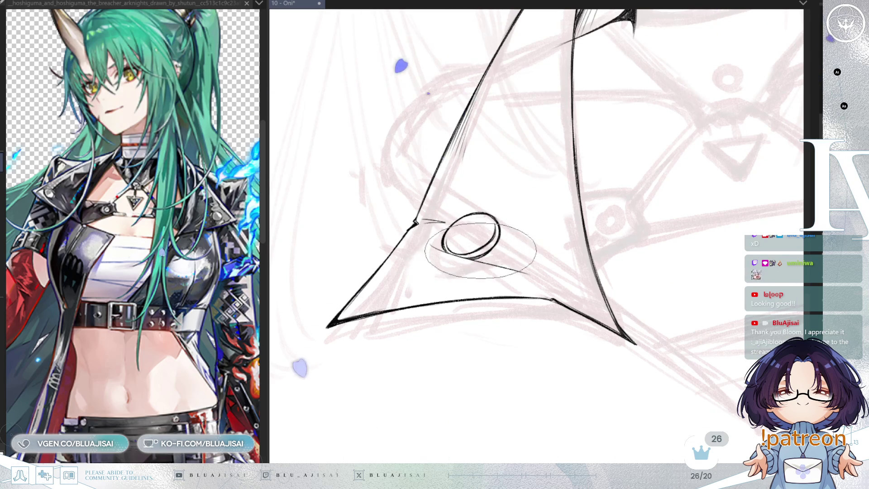
scroll(603, 197, down, 2)
scroll(603, 197, down, 4)
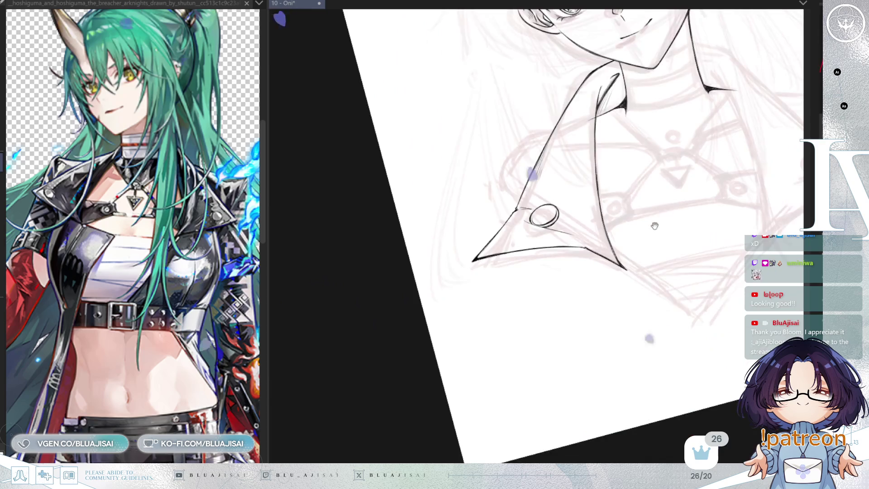
Save the Oni drawing, then check the shoulder lines on a mirrored view
scroll(613, 210, up, 5)
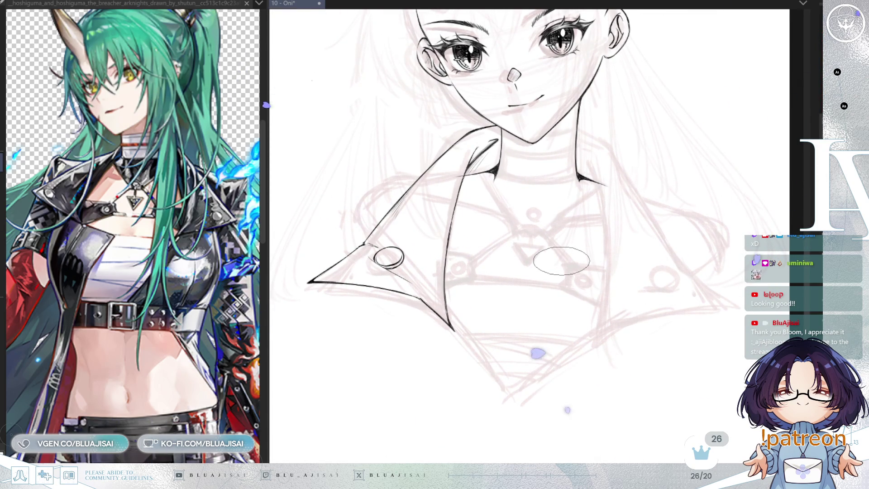
key(ctrl+s)
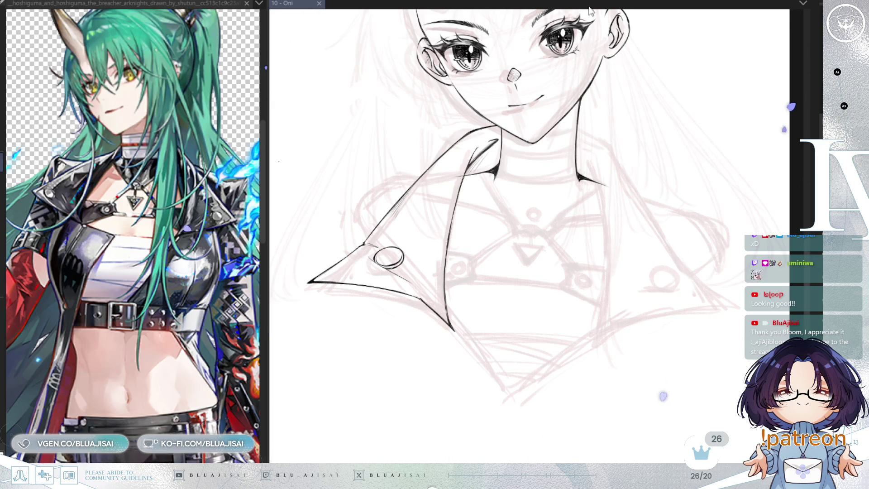
scroll(474, 168, up, 5)
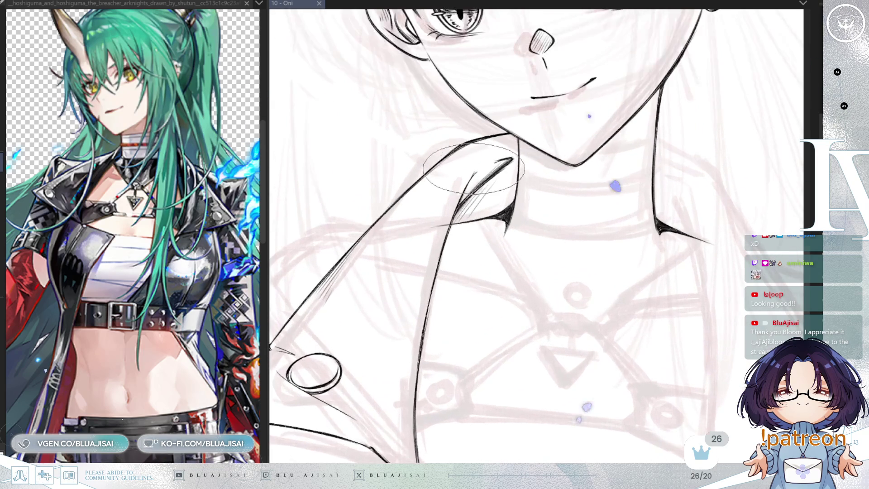
key(h)
key(h)
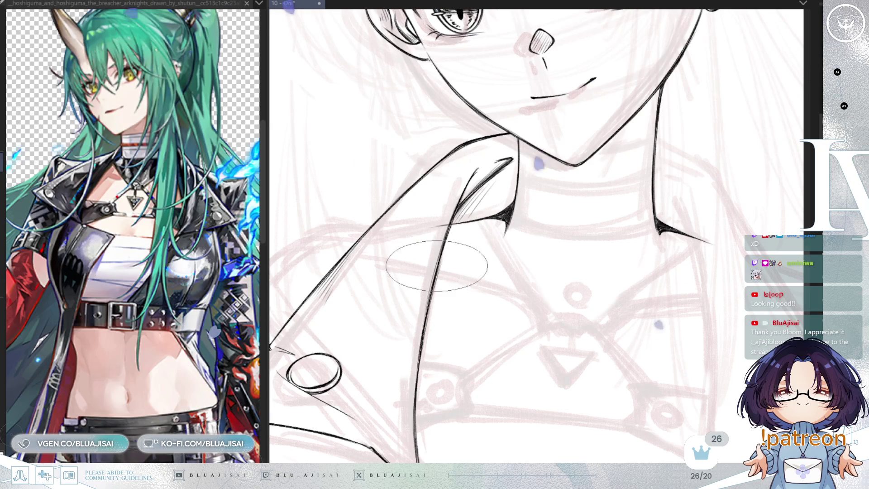
scroll(466, 223, down, 2)
drag(481, 285, 557, 239)
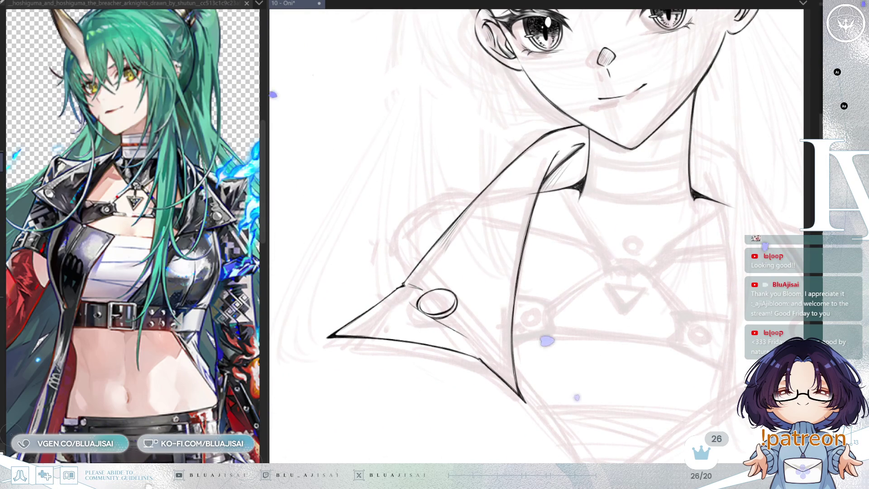
Draw a long straight line down from the shoulder stroke toward the lapel
key(m)
mouse_move(382, 205)
mouse_down()
mouse_move(491, 181)
mouse_move(514, 202)
mouse_up()
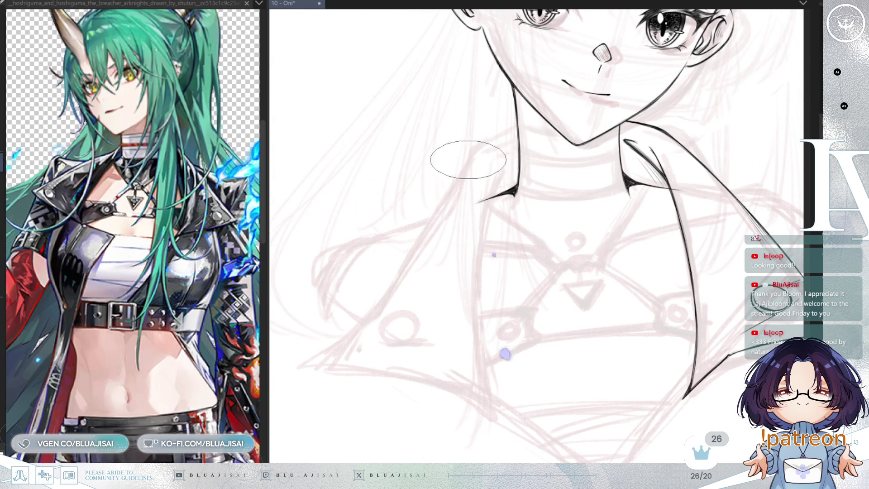
shift+click(401, 271)
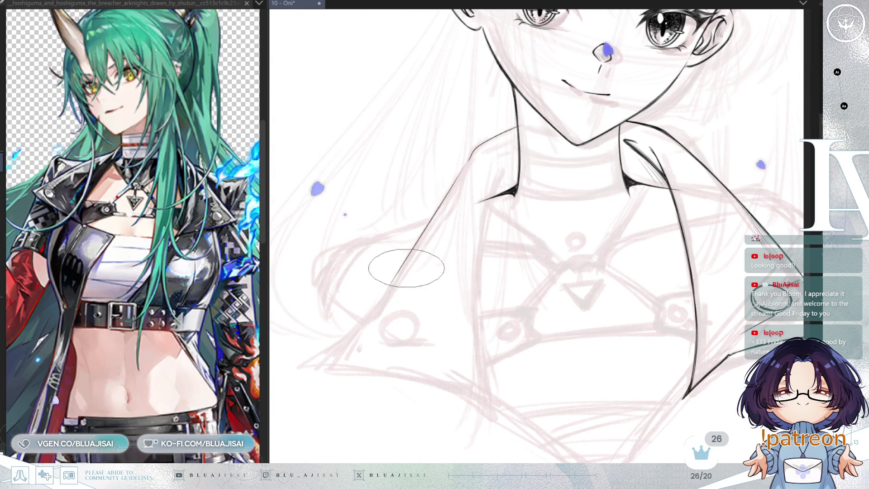
mouse_move(380, 304)
mouse_down()
mouse_move(428, 252)
mouse_move(350, 332)
mouse_move(526, 224)
mouse_up()
key(minus)
key(minus)
key(minus)
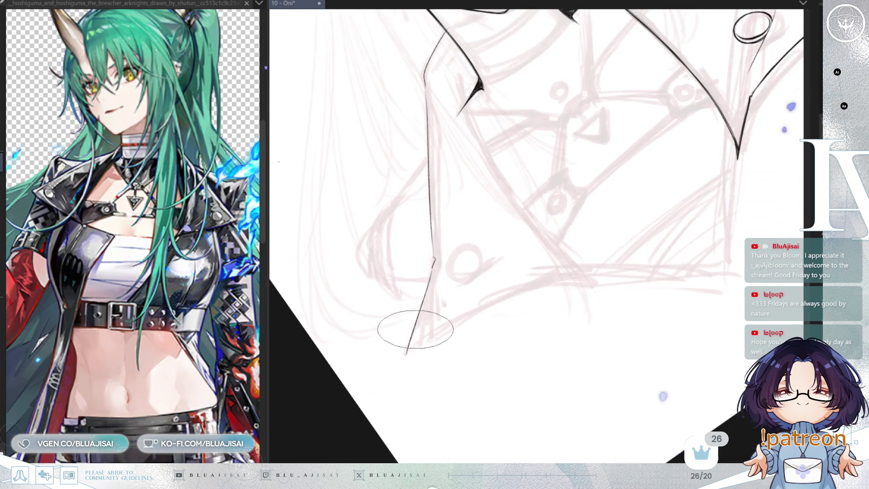
Draw the lapel's bottom edge up and to the right from the line's end
drag(407, 353, 527, 281)
key(ctrl+z)
drag(411, 345, 523, 278)
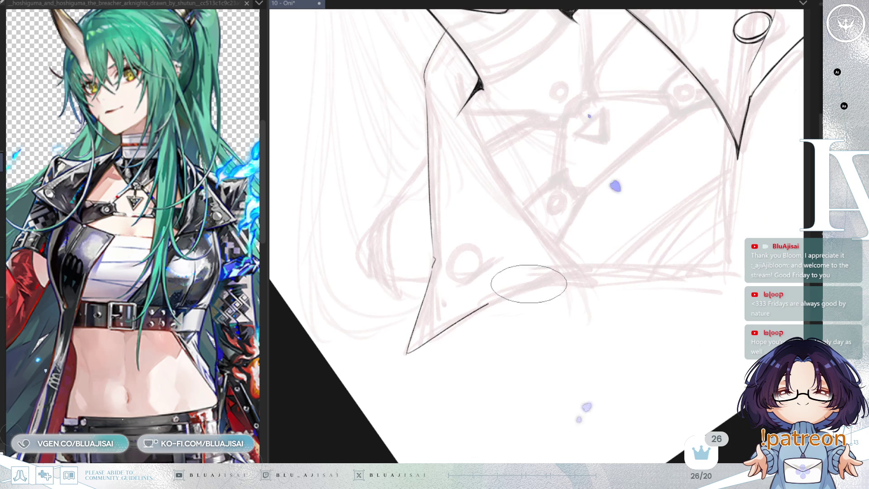
key(ctrl+z)
mouse_move(407, 353)
mouse_down()
mouse_move(533, 281)
mouse_move(588, 280)
mouse_up()
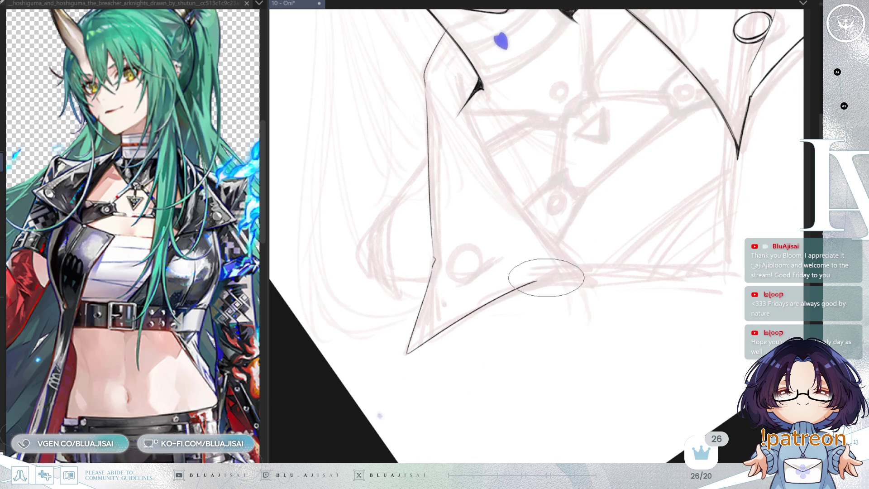
Replace the short lower segment with one clean line along the lapel tip's lower edge
key(minus)
key(minus)
key(minus)
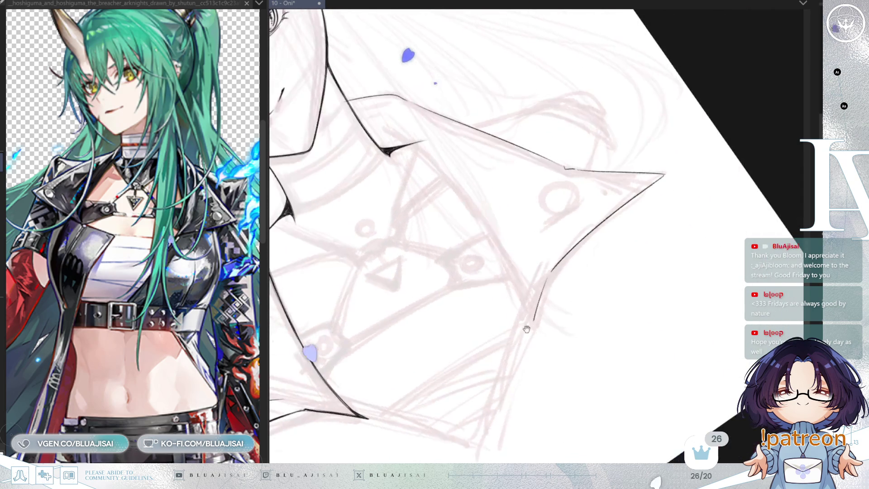
key(ctrl+z)
drag(527, 325, 557, 267)
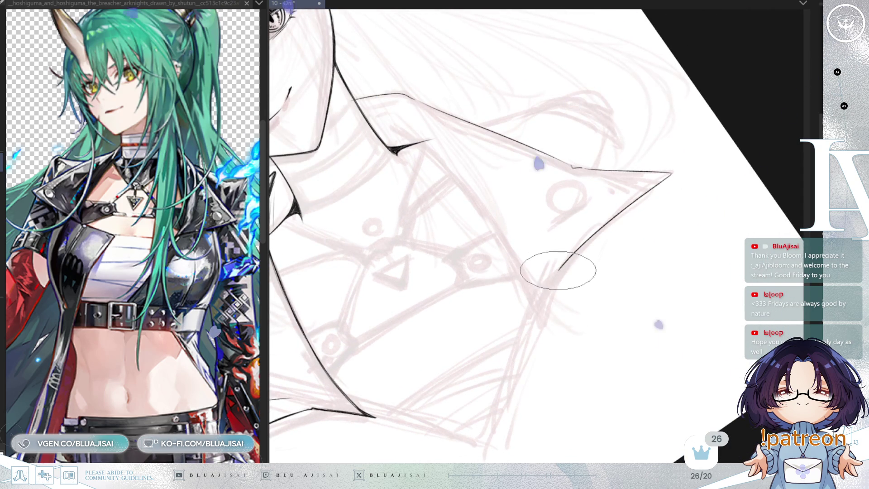
key(minus)
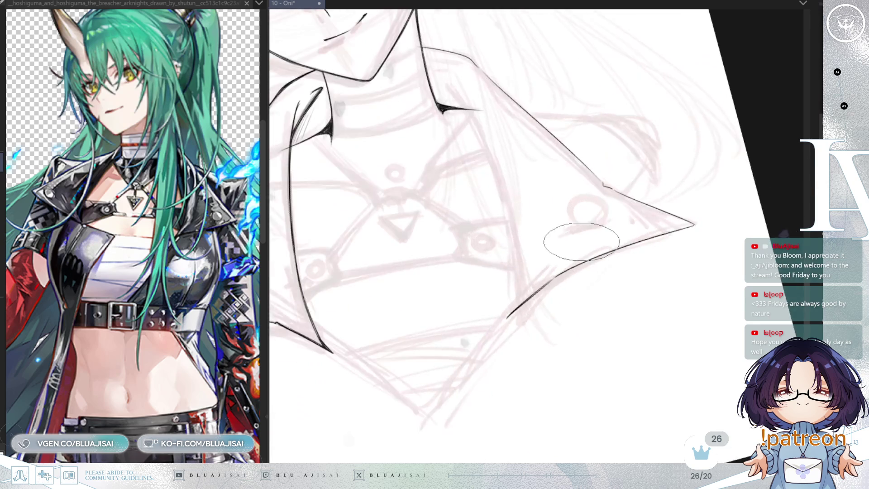
drag(553, 298, 547, 313)
key(h)
drag(624, 194, 562, 255)
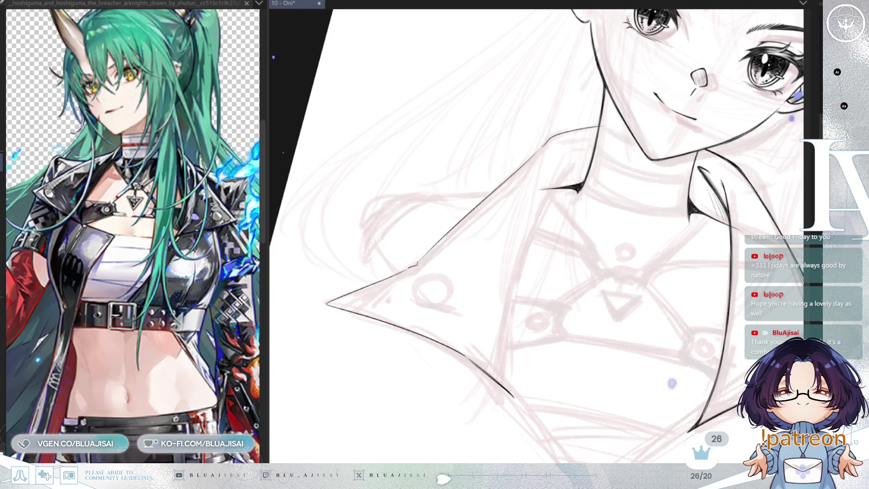
Ink the left lapel's long inner edge from the collar down to its point
key(Delete)
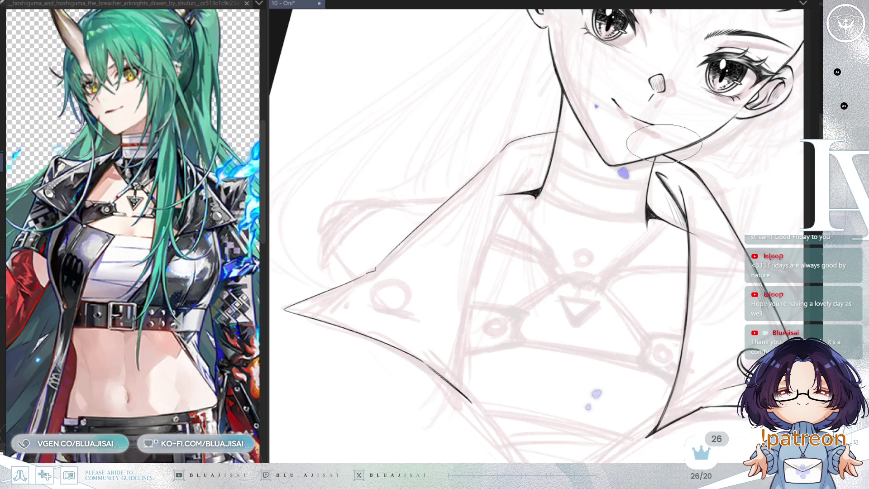
key(Delete)
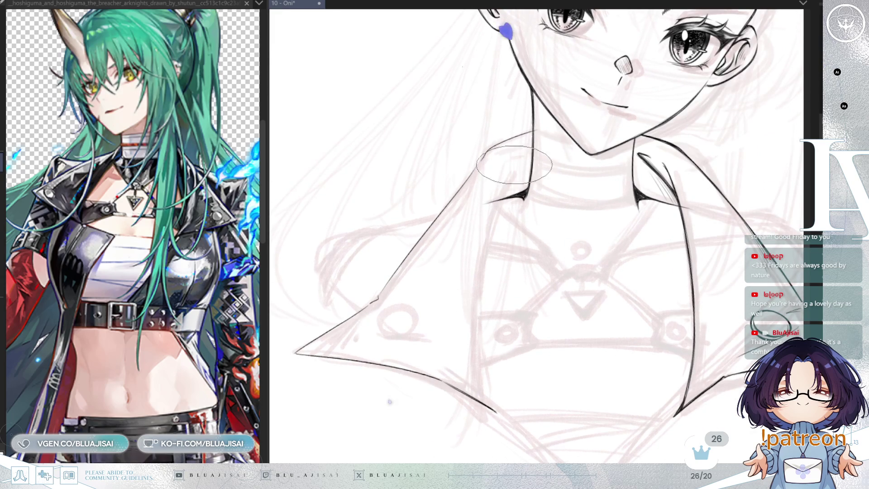
mouse_move(511, 171)
mouse_down()
mouse_move(479, 357)
mouse_move(486, 393)
mouse_up()
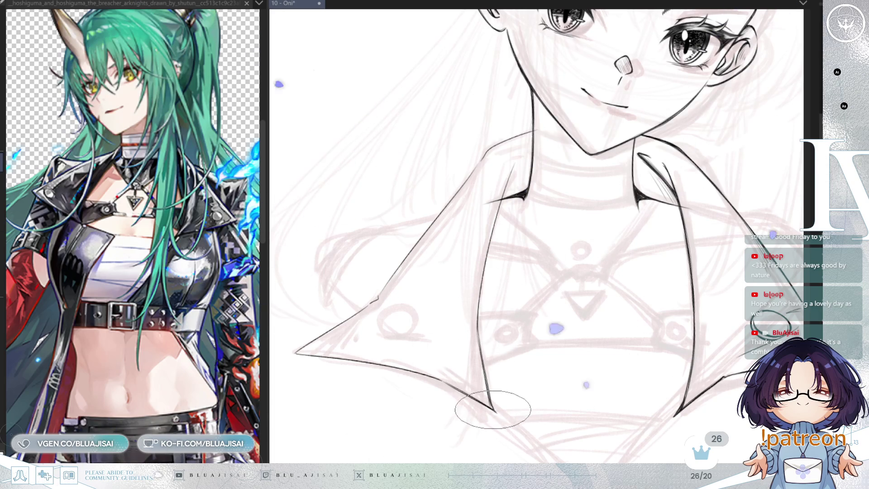
drag(490, 399, 493, 409)
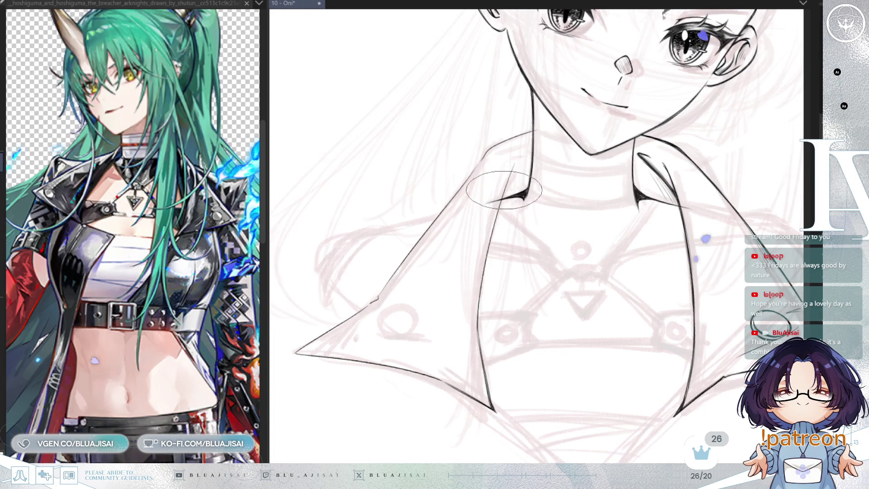
Thicken the collar fold into a tapered stroke and hatch along the collarbone
scroll(520, 172, up, 3)
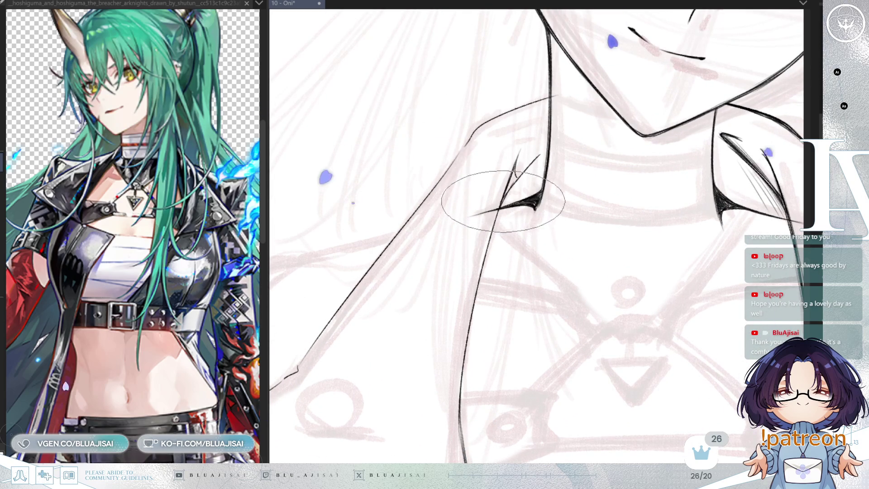
drag(511, 179, 515, 176)
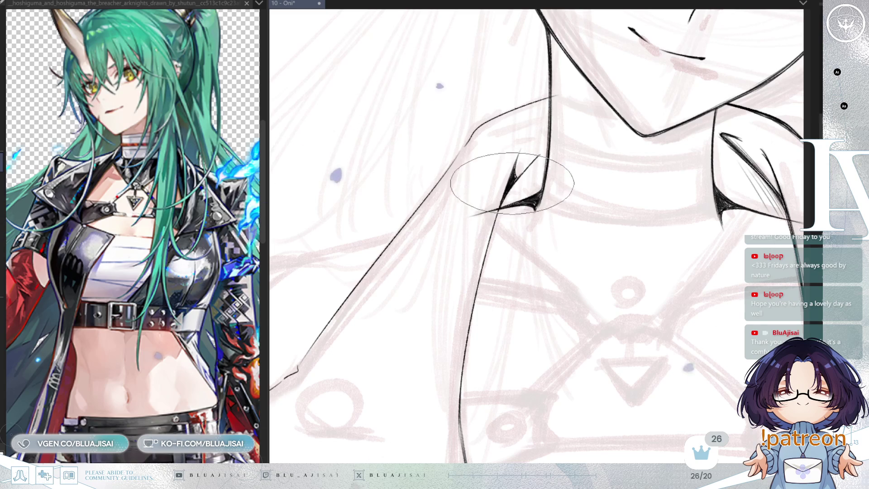
drag(507, 190, 538, 157)
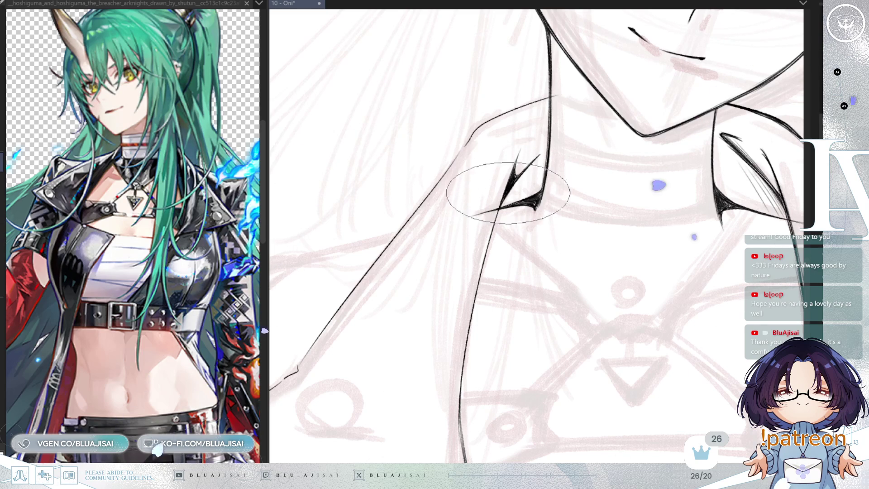
mouse_move(504, 201)
mouse_down()
mouse_move(493, 244)
mouse_move(453, 195)
mouse_up()
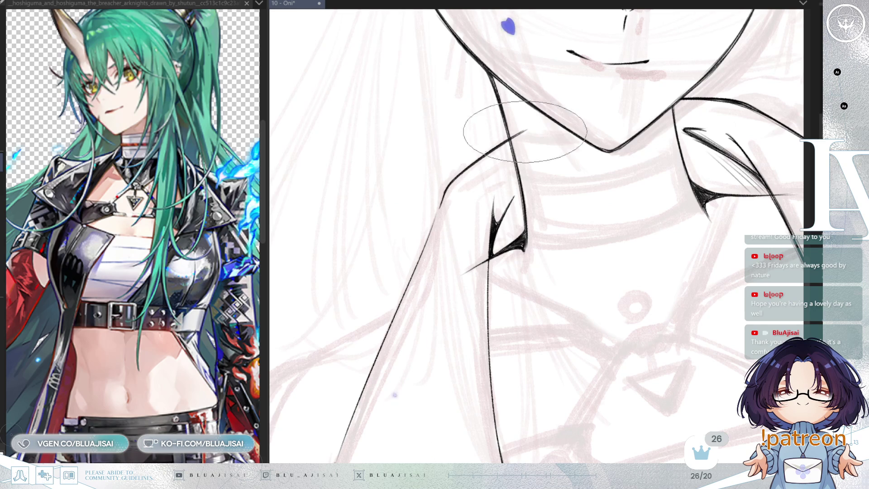
mouse_move(493, 156)
mouse_down()
mouse_move(527, 129)
mouse_move(457, 257)
mouse_move(460, 194)
mouse_up()
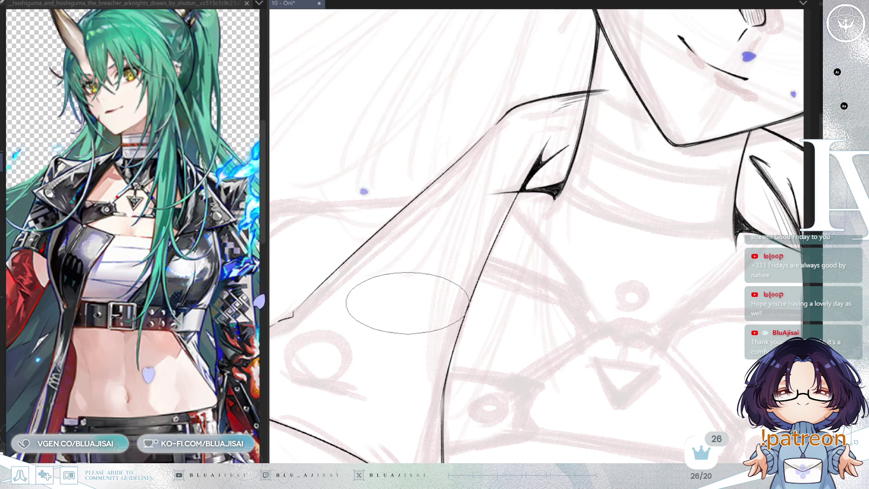
mouse_move(356, 276)
mouse_down()
mouse_move(381, 290)
mouse_move(524, 210)
mouse_move(416, 276)
mouse_up()
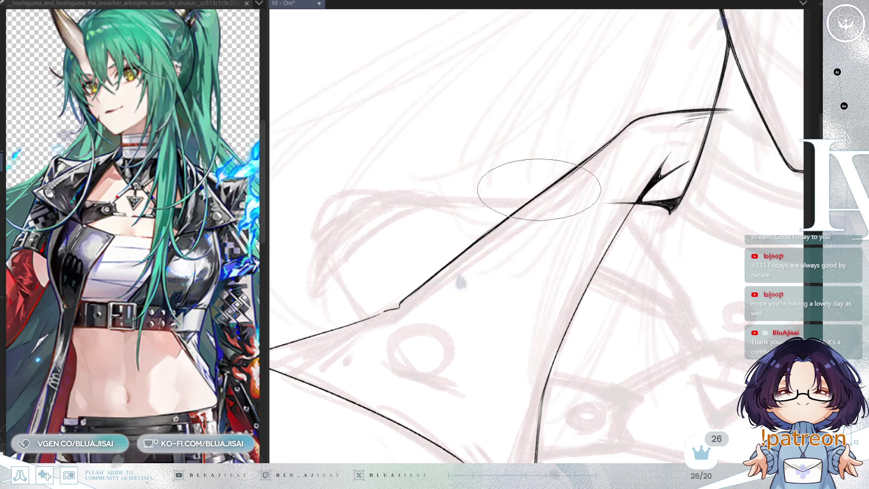
key(minus)
key(minus)
key(minus)
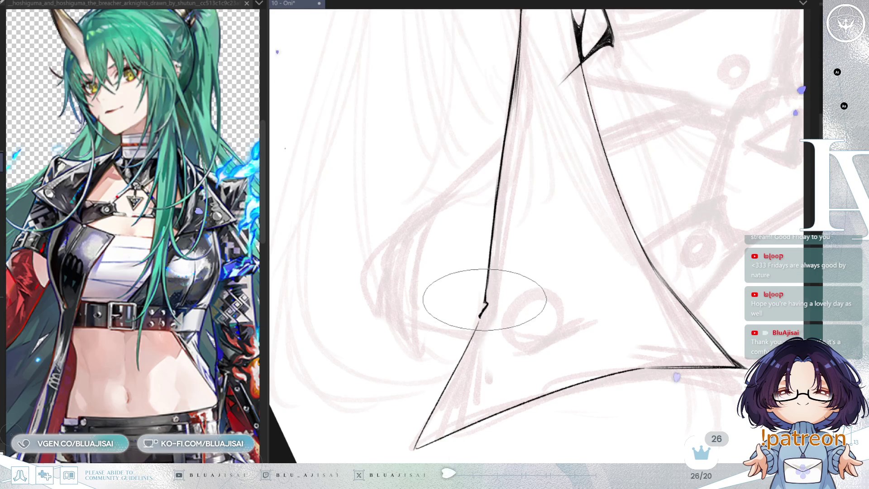
Retrace the left lines at the lapel's bottom tip to reinforce them
mouse_move(500, 306)
mouse_down()
mouse_move(509, 295)
mouse_move(506, 266)
mouse_move(530, 254)
mouse_up()
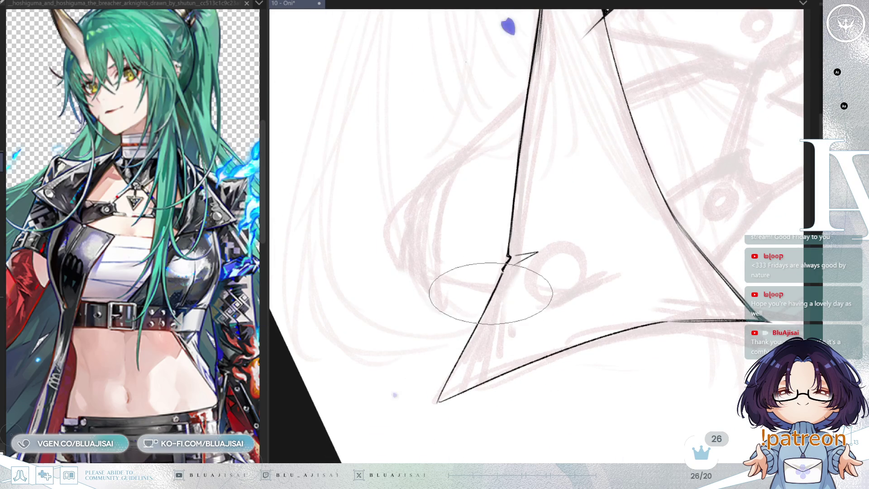
drag(441, 394, 458, 359)
mouse_move(413, 390)
mouse_down()
mouse_move(514, 299)
mouse_move(476, 359)
mouse_up()
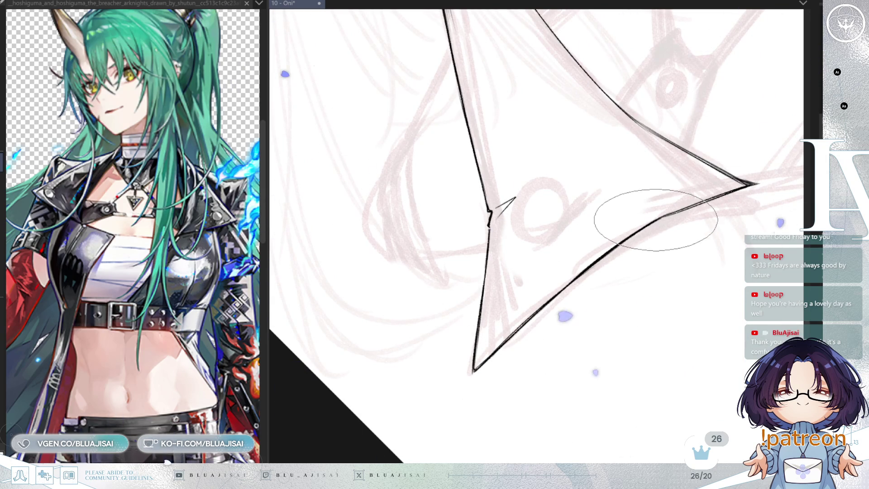
drag(684, 237, 647, 251)
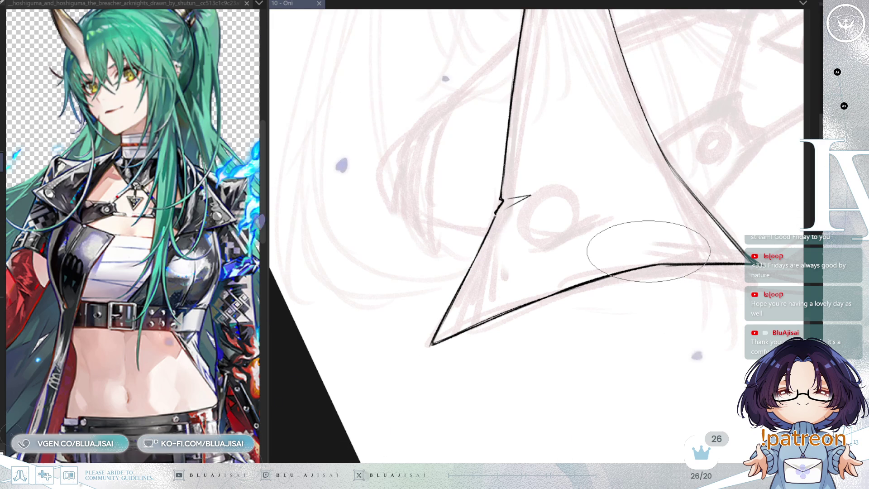
mouse_move(648, 251)
mouse_down()
mouse_move(653, 242)
mouse_move(707, 335)
mouse_up()
Hatch fine shading beside the right shoulder line along the lapel's inner edge
scroll(653, 242, down, 3)
scroll(656, 235, up, 3)
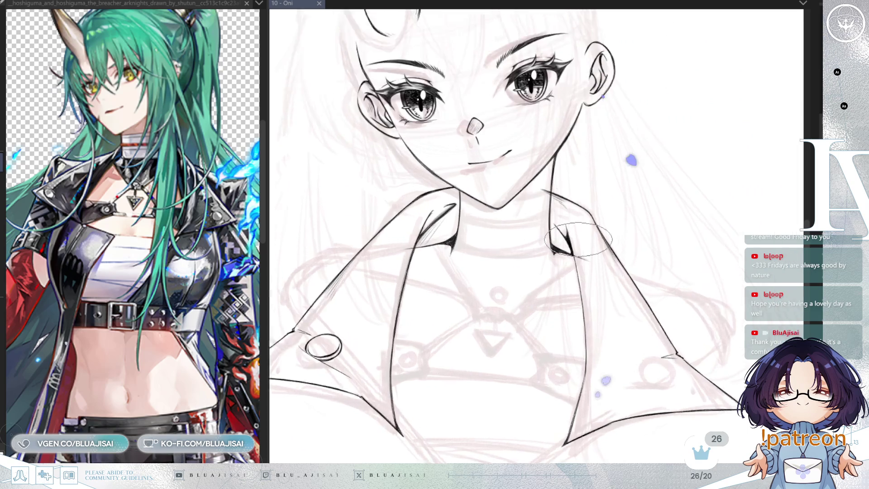
drag(512, 181, 540, 171)
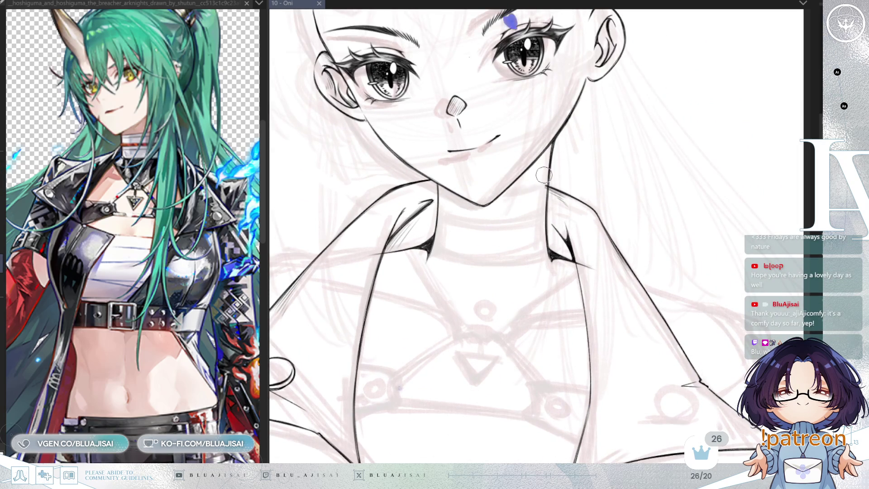
drag(543, 198, 586, 176)
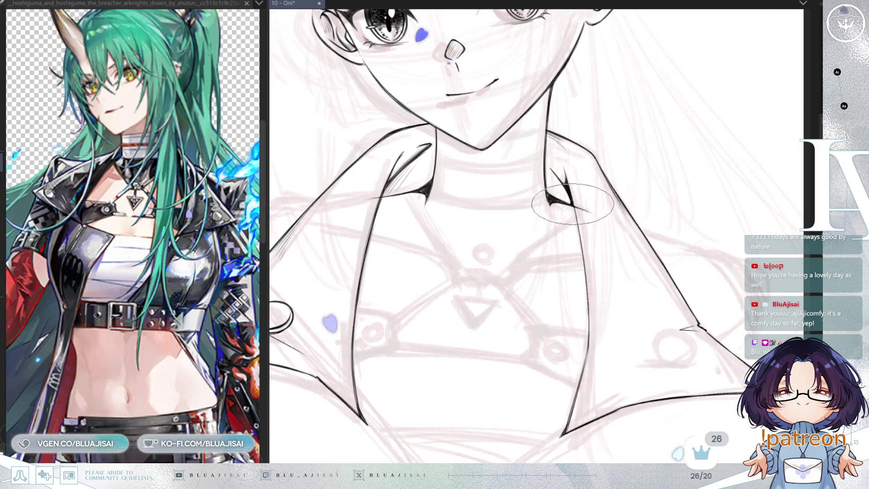
scroll(562, 202, up, 2)
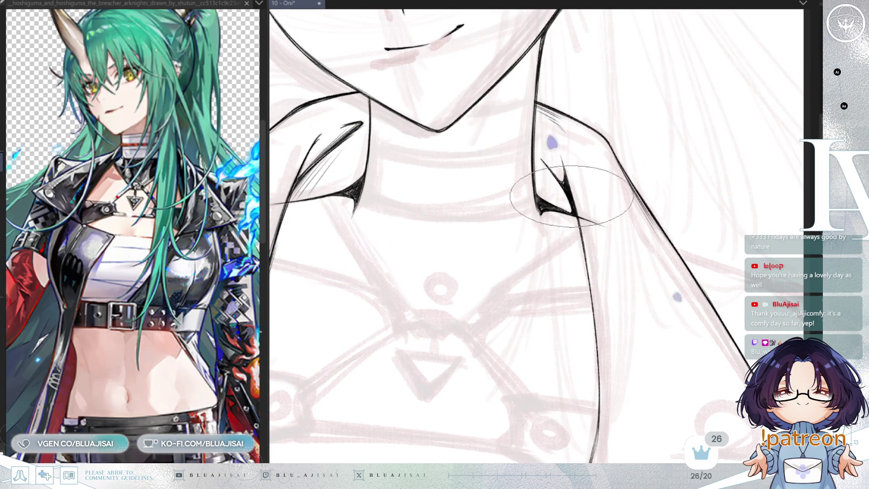
drag(582, 223, 580, 249)
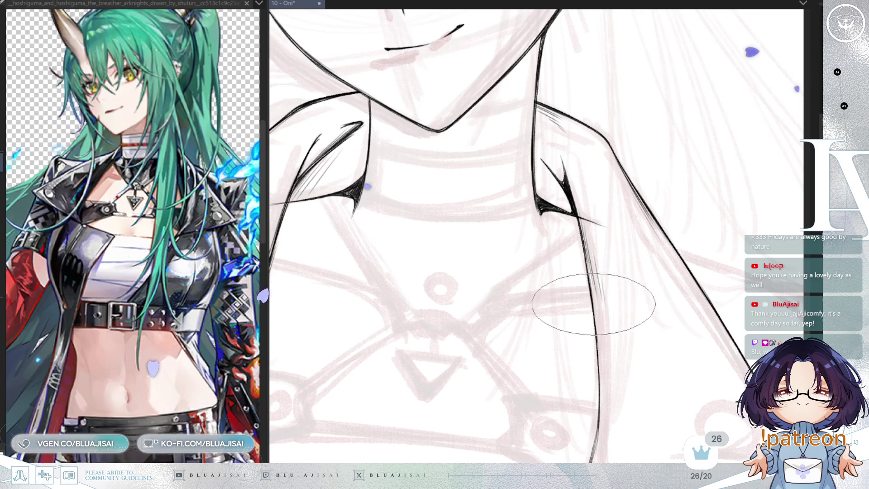
scroll(746, 288, down, 2)
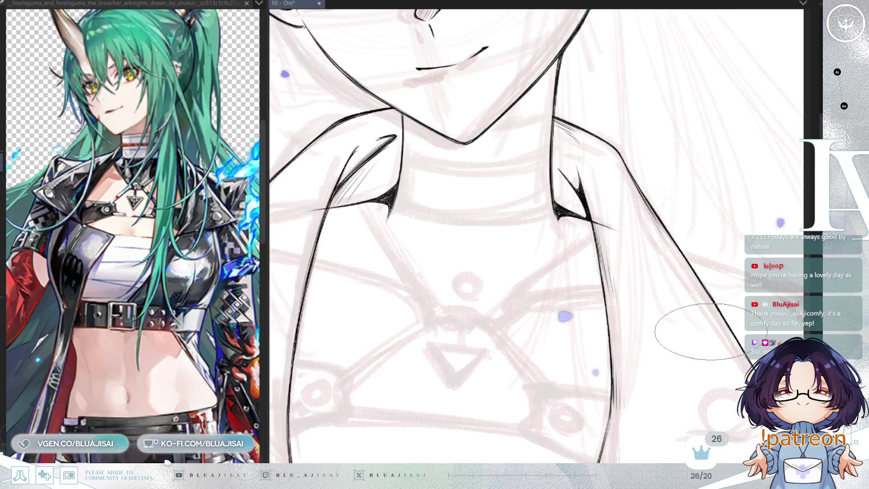
scroll(760, 277, up, 1)
Review the right lapel at a wider zoom and save the drawing
drag(733, 421, 709, 349)
scroll(661, 303, up, 4)
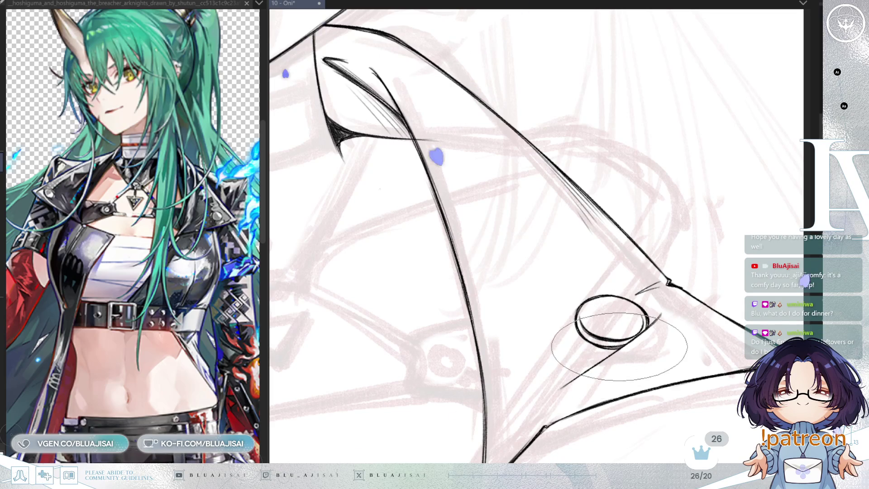
scroll(565, 348, down, 5)
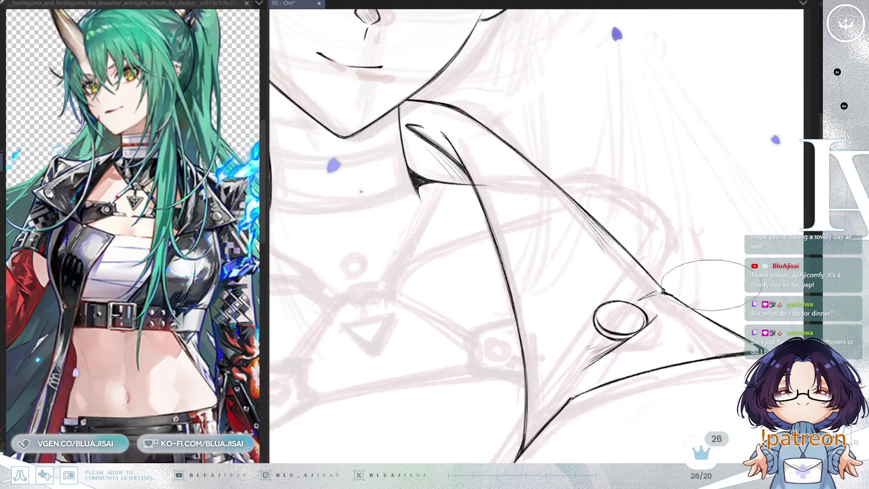
scroll(684, 379, down, 2)
key(ctrl+s)
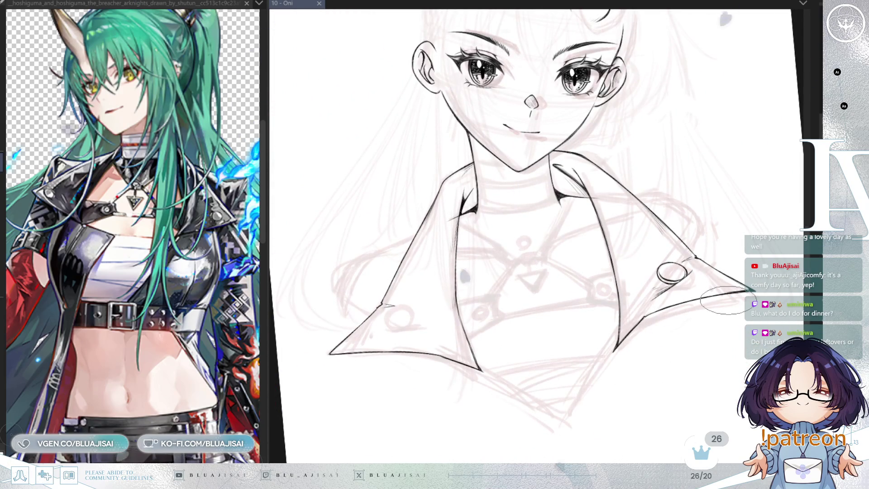
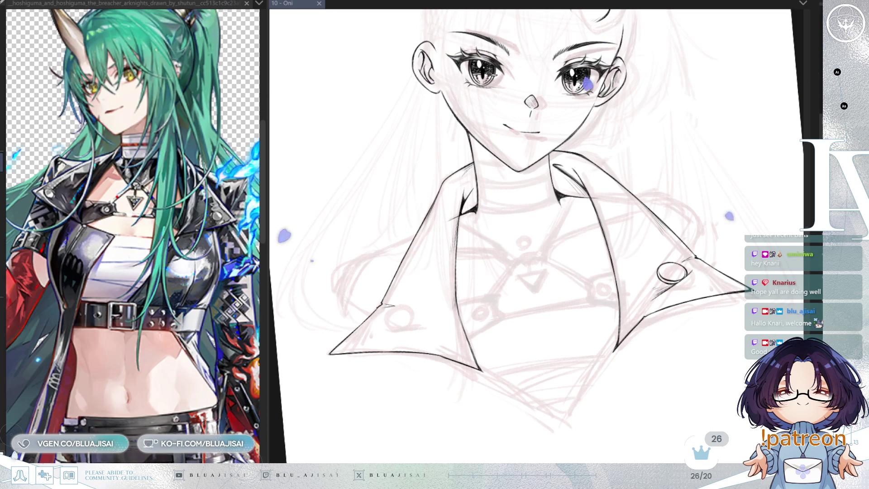
Zoom and tilt the view onto the left collar flap and ink its round button circle
scroll(690, 367, up, 1)
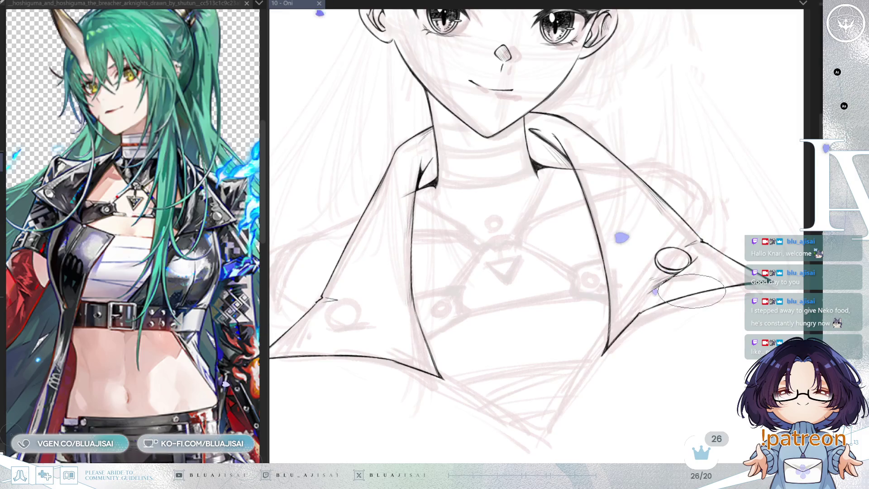
drag(551, 316, 582, 314)
mouse_move(560, 285)
mouse_down()
mouse_move(616, 311)
mouse_move(599, 337)
mouse_up()
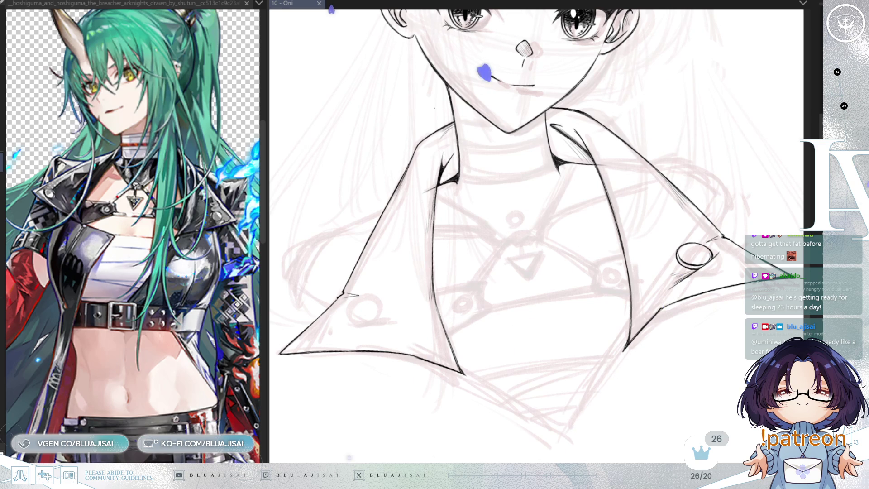
scroll(484, 184, up, 2)
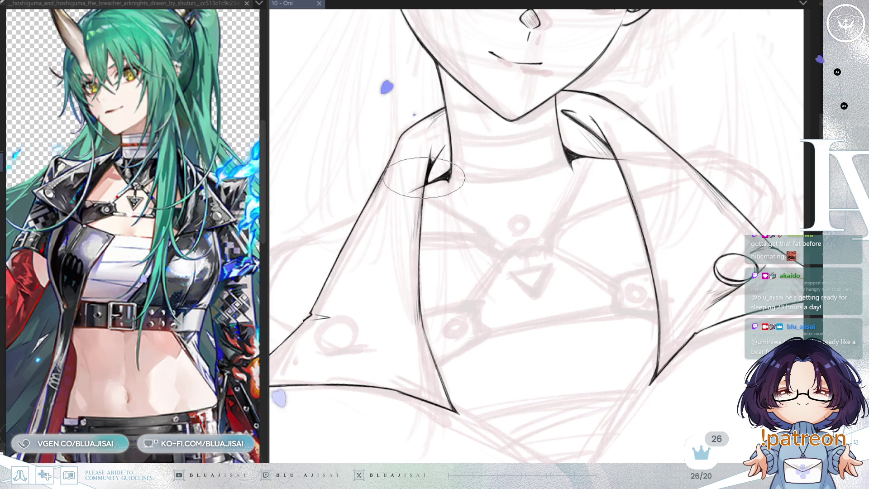
drag(435, 156, 426, 181)
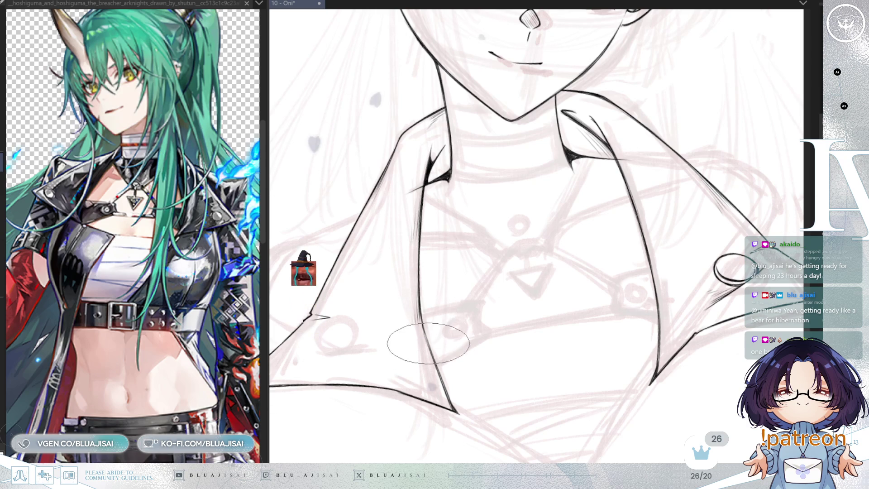
drag(430, 351, 500, 289)
mouse_move(414, 327)
mouse_down()
mouse_move(397, 294)
mouse_move(398, 305)
mouse_up()
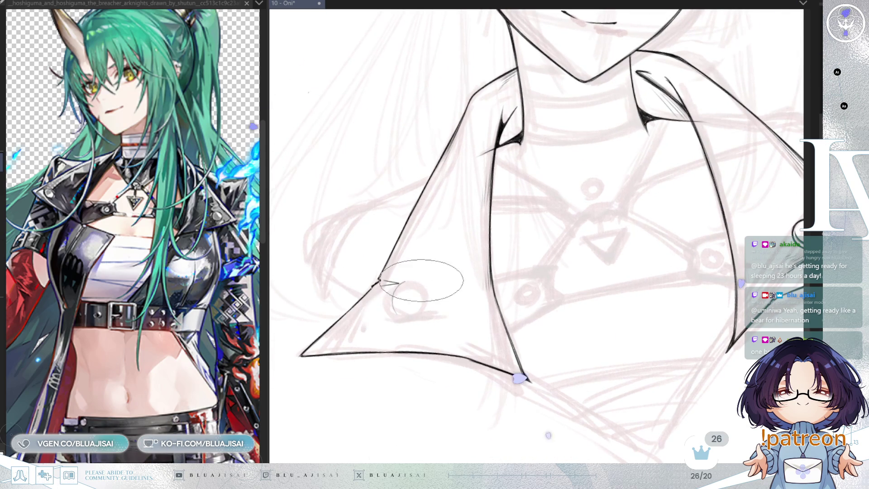
scroll(409, 299, up, 2)
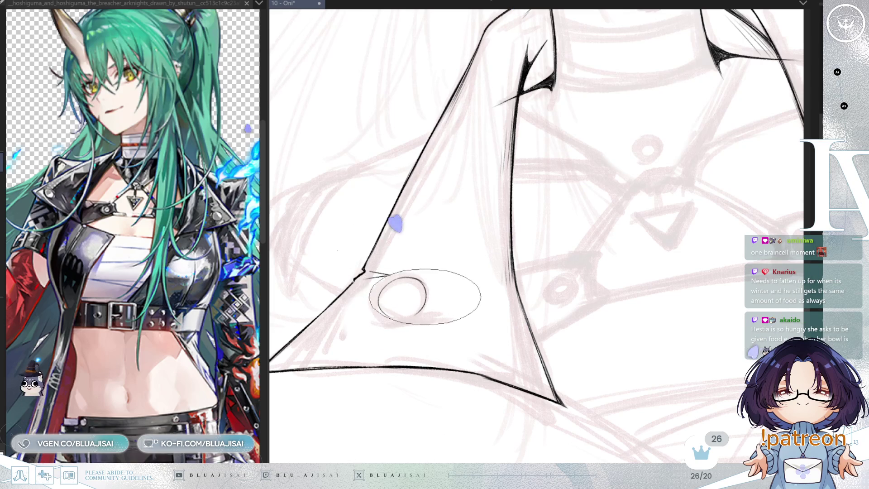
mouse_move(402, 291)
mouse_down()
mouse_move(422, 335)
mouse_move(344, 376)
mouse_move(394, 401)
mouse_move(451, 371)
mouse_move(400, 348)
mouse_move(459, 297)
mouse_move(408, 267)
mouse_move(442, 281)
mouse_move(431, 290)
mouse_up()
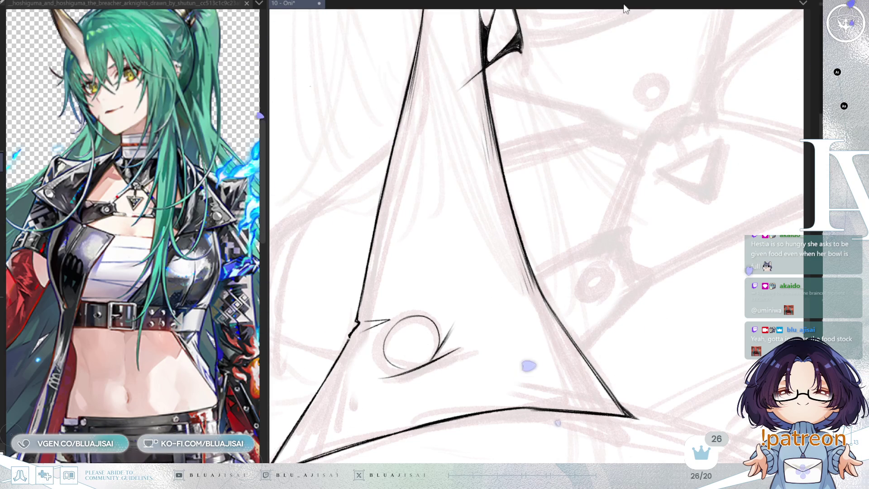
Add tapered dark shading strokes beneath and beside the left collar button
scroll(452, 316, up, 2)
drag(385, 218, 549, 300)
mouse_move(457, 233)
mouse_down()
mouse_move(433, 249)
mouse_move(445, 282)
mouse_move(499, 277)
mouse_move(508, 261)
mouse_move(500, 290)
mouse_move(508, 263)
mouse_up()
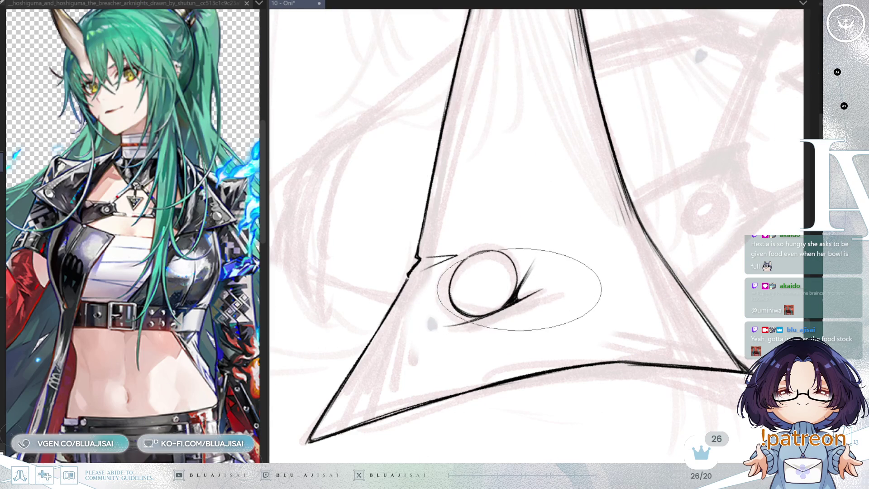
key(minus)
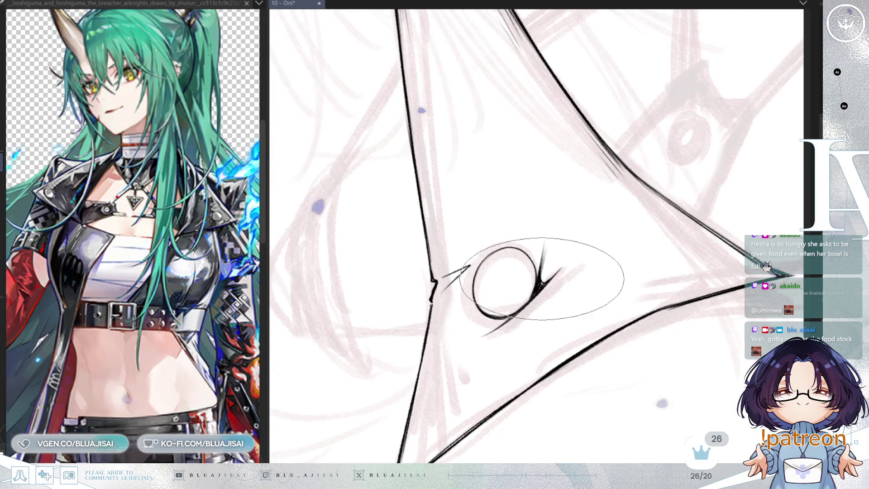
mouse_move(542, 284)
mouse_down()
mouse_move(485, 325)
mouse_move(540, 295)
mouse_up()
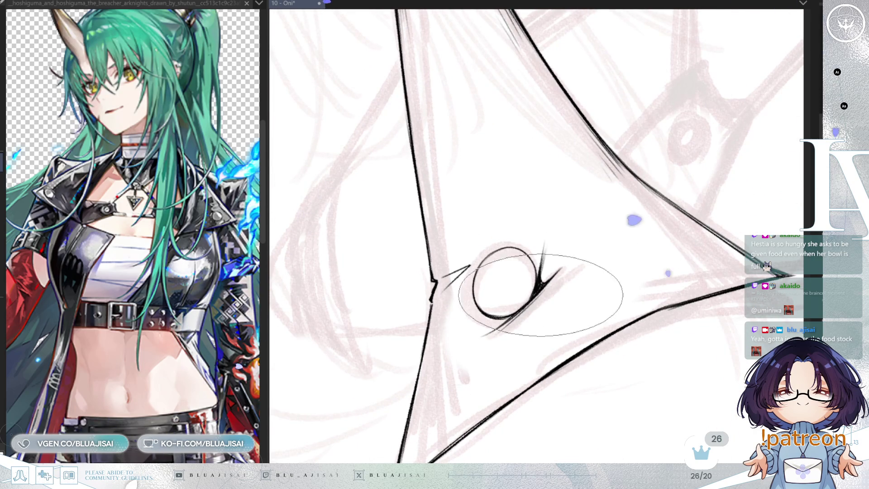
mouse_move(497, 347)
mouse_down()
mouse_move(476, 398)
mouse_move(496, 346)
mouse_up()
key(minus)
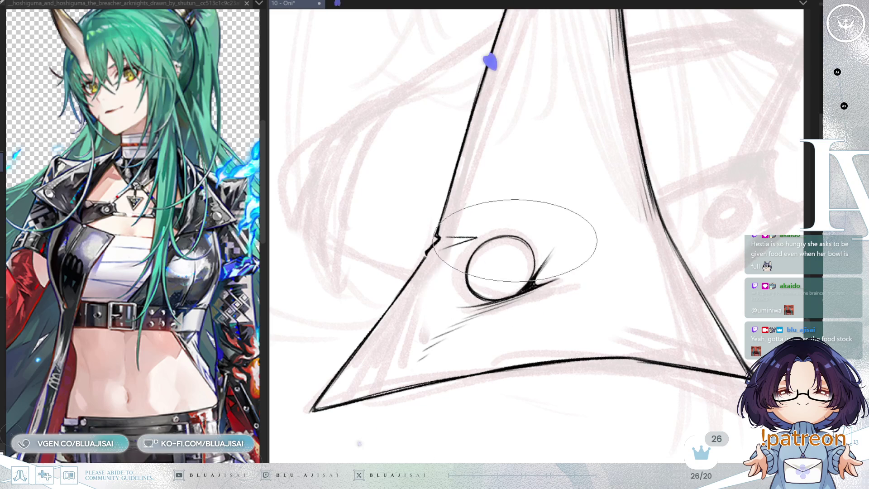
mouse_move(529, 244)
mouse_down()
mouse_move(516, 270)
mouse_move(479, 240)
mouse_move(524, 259)
mouse_move(514, 243)
mouse_move(475, 258)
mouse_move(531, 277)
mouse_move(519, 293)
mouse_move(485, 272)
mouse_move(522, 278)
mouse_move(499, 298)
mouse_move(630, 252)
mouse_move(526, 321)
mouse_move(625, 358)
mouse_move(631, 337)
mouse_up()
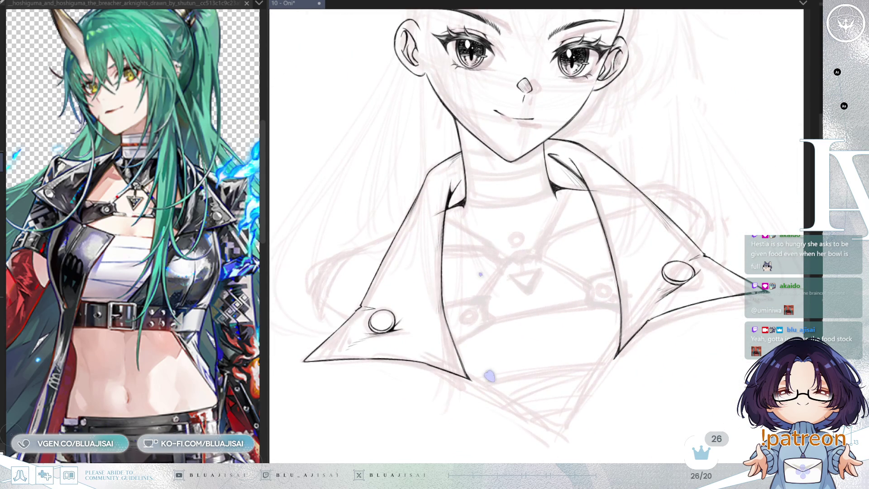
Ink the choker's upper edge across the neck just below the chin
drag(639, 169, 761, 304)
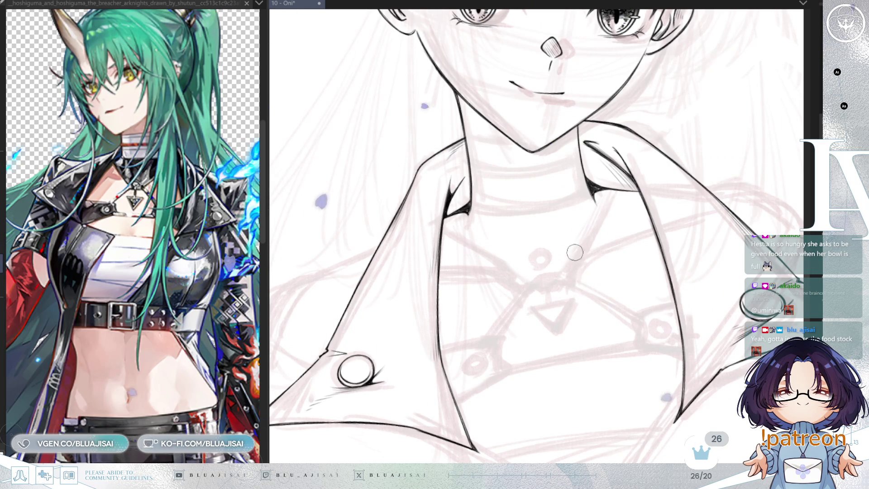
scroll(558, 249, up, 2)
scroll(508, 219, up, 1)
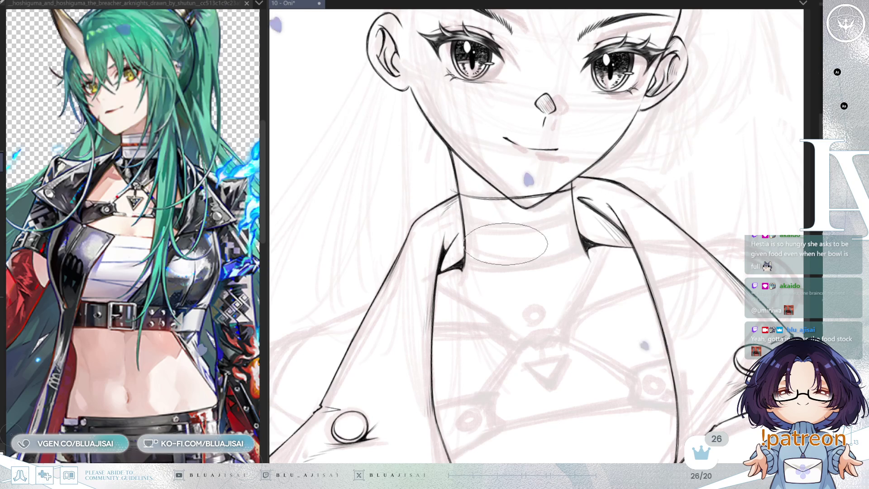
key(minus)
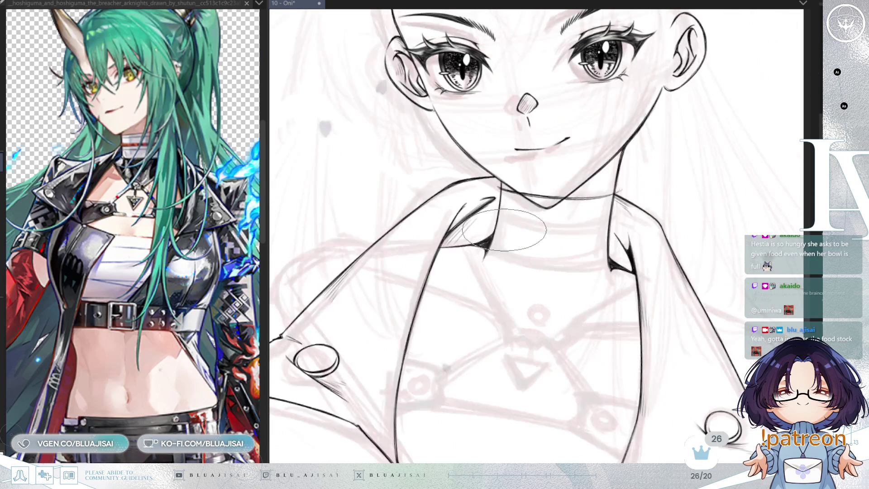
key(minus)
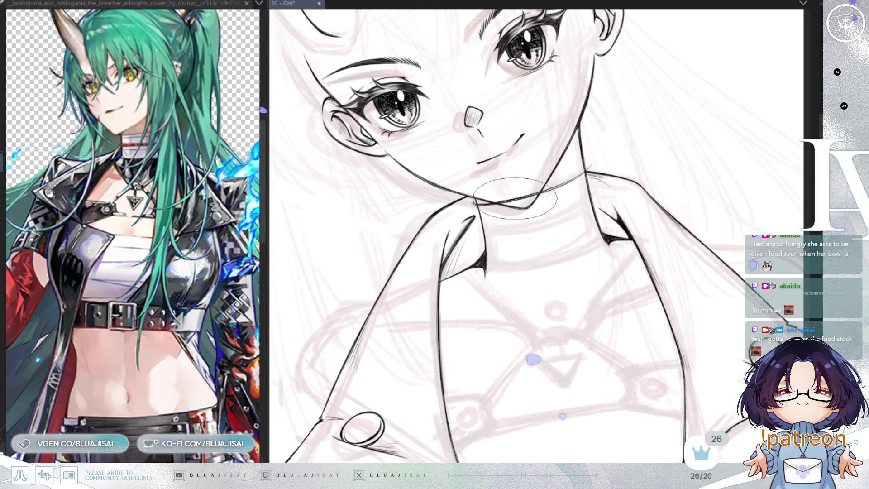
key(asciicircum)
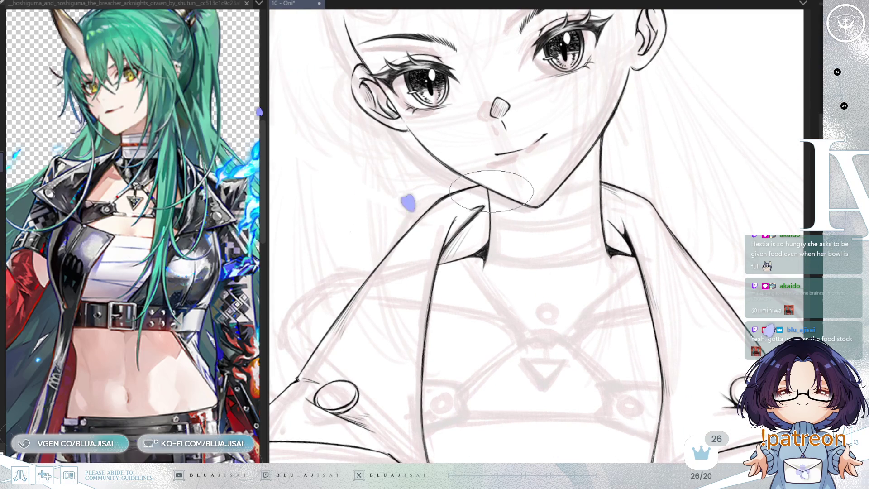
drag(481, 188, 615, 193)
drag(486, 190, 598, 183)
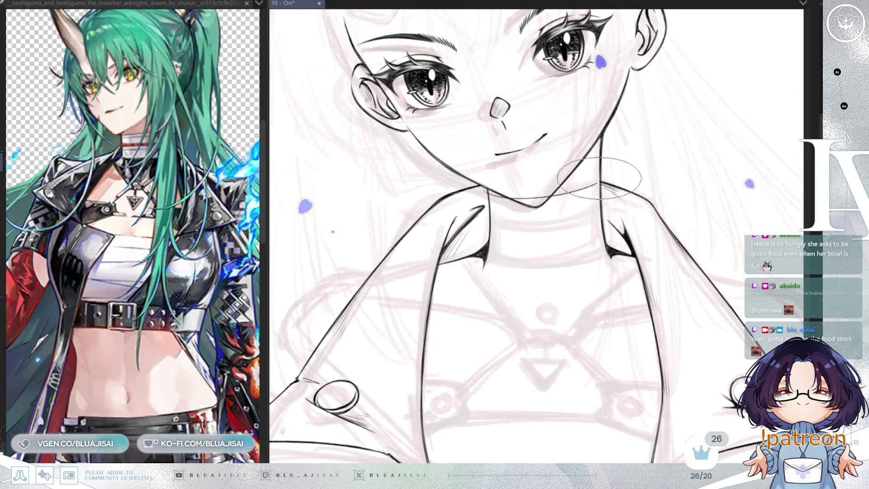
Ink the choker's lower edge in two passes, checking it in a mirrored view
key(minus)
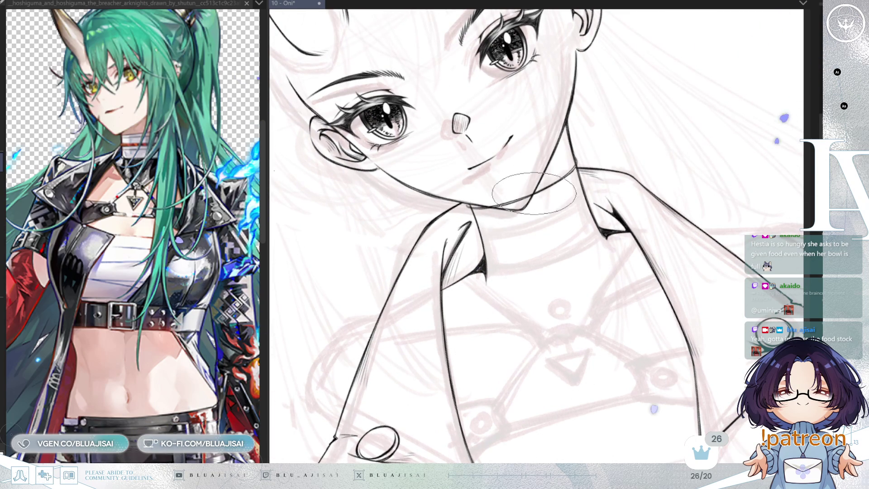
mouse_move(567, 167)
mouse_down()
mouse_move(574, 248)
mouse_move(553, 233)
mouse_move(588, 247)
mouse_move(586, 181)
mouse_up()
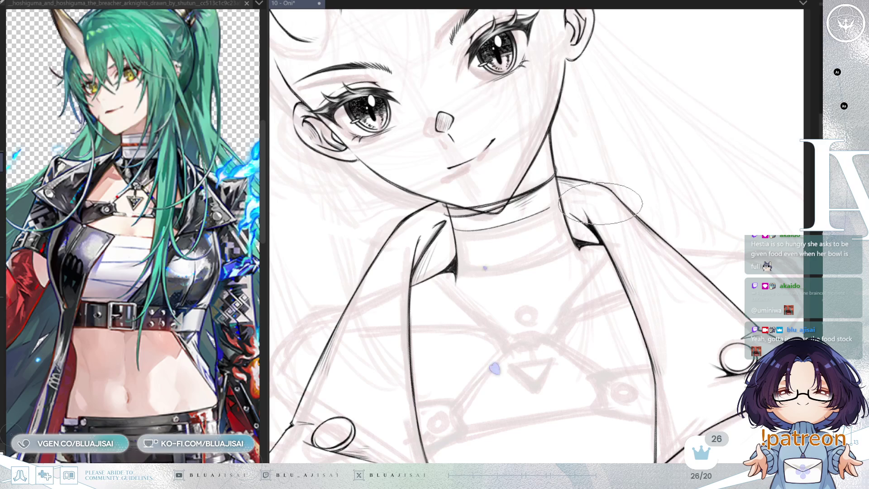
key(m)
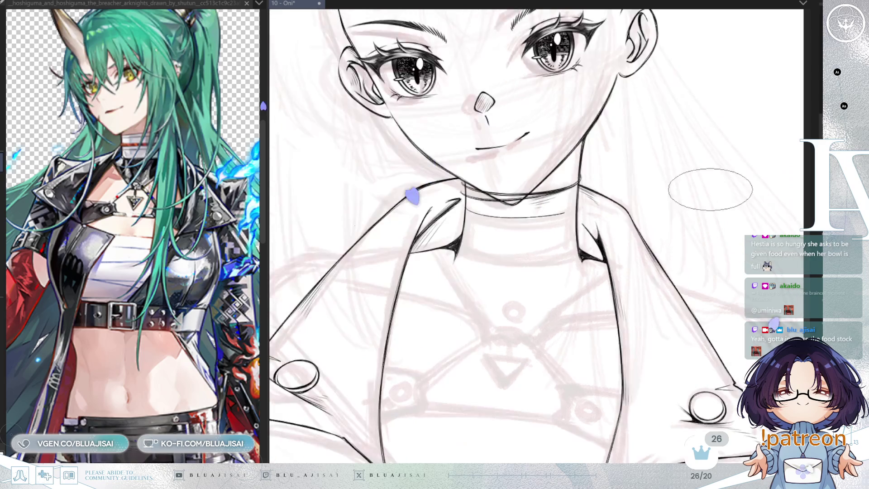
drag(494, 216, 608, 208)
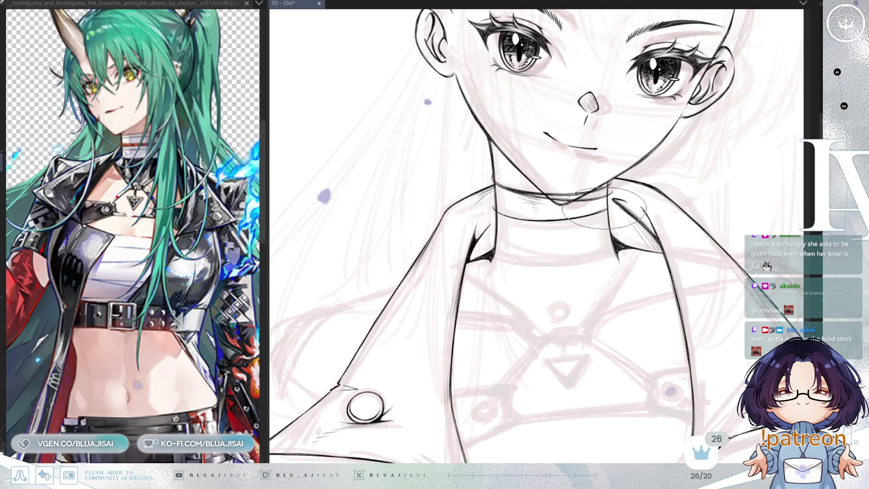
drag(565, 236, 541, 251)
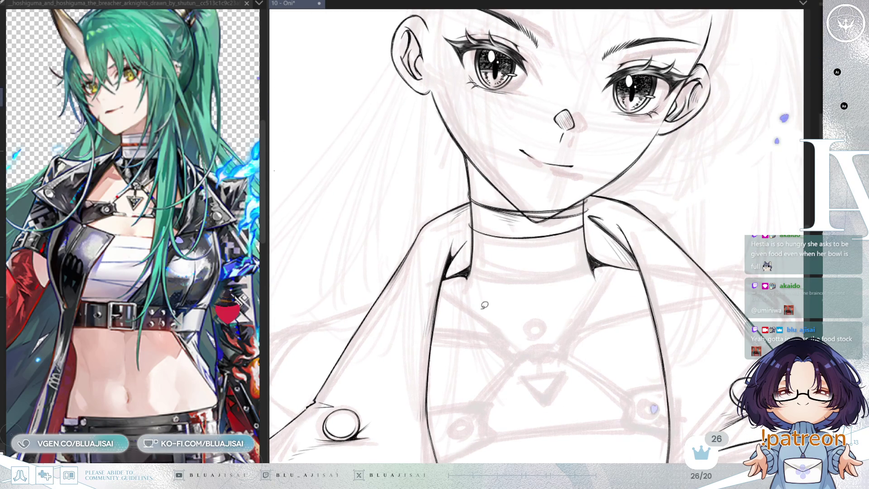
mouse_move(464, 218)
mouse_down()
mouse_move(556, 244)
mouse_move(589, 216)
mouse_up()
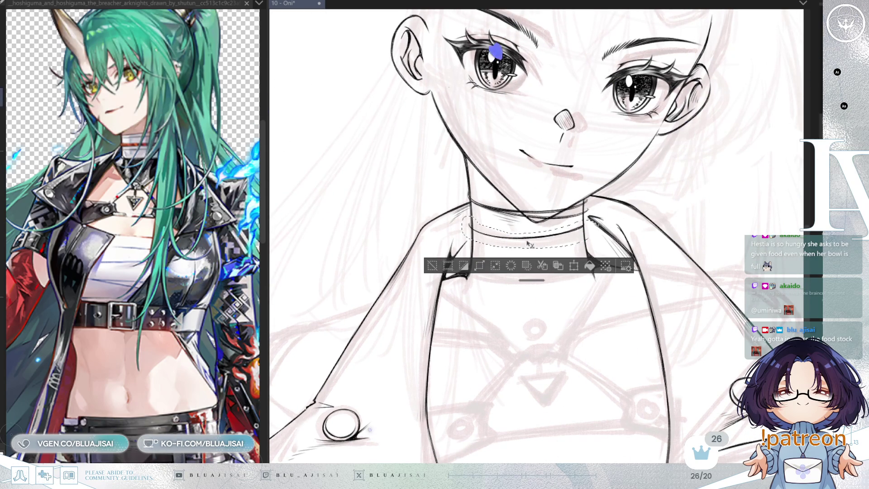
Nudge the choker band slightly lower and ink another line along it
drag(552, 244, 555, 250)
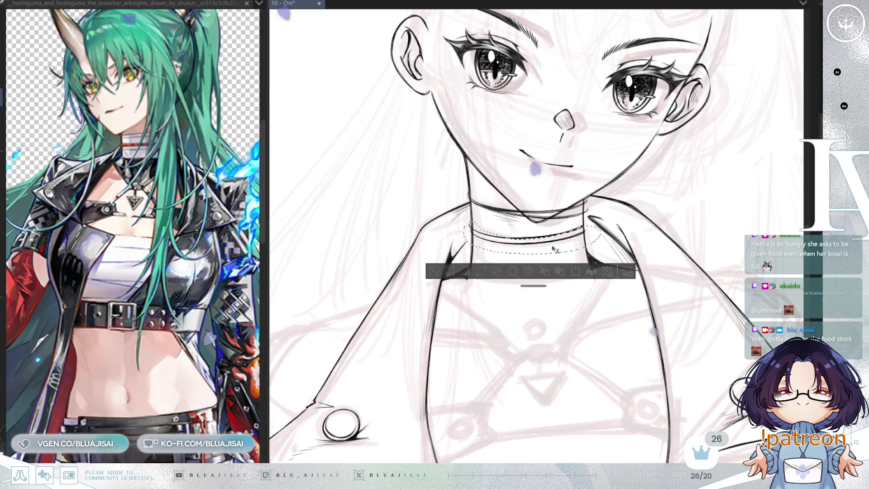
key(ctrl+d)
scroll(609, 185, up, 2)
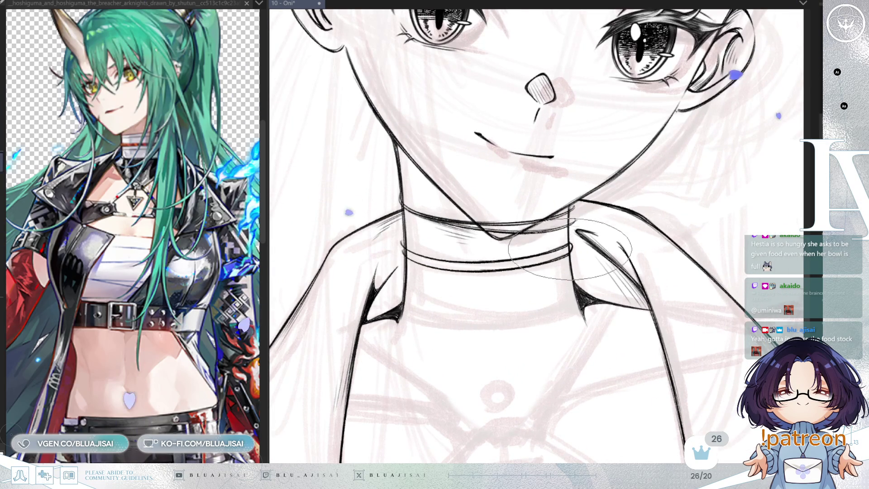
key(minus)
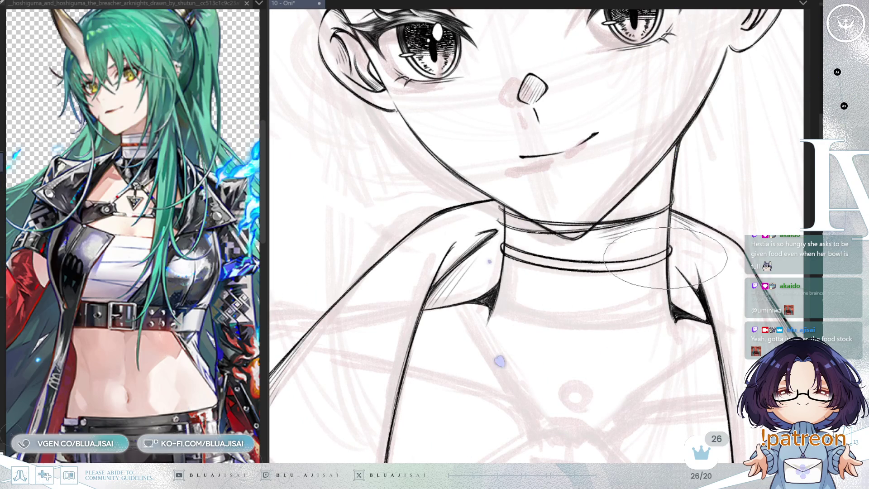
key(asciicircum)
key(asciicircum)
key(asciicircum)
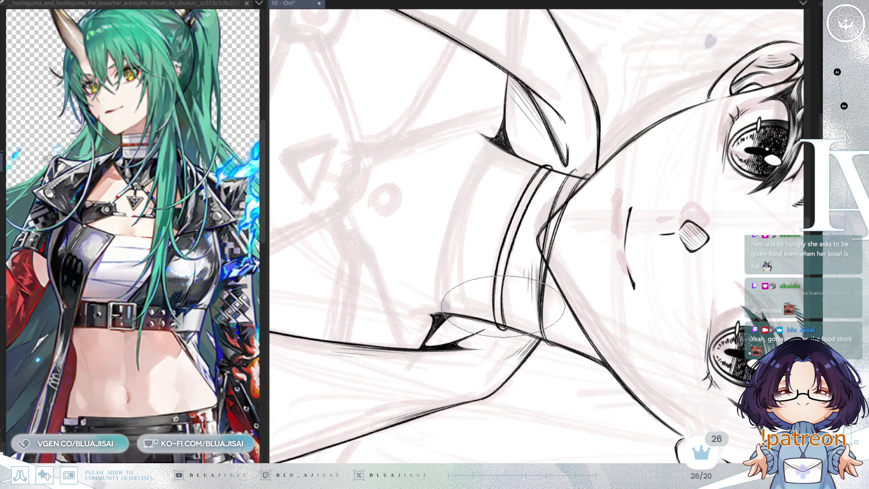
scroll(540, 180, down, 2)
key(ctrl+@)
scroll(536, 235, up, 5)
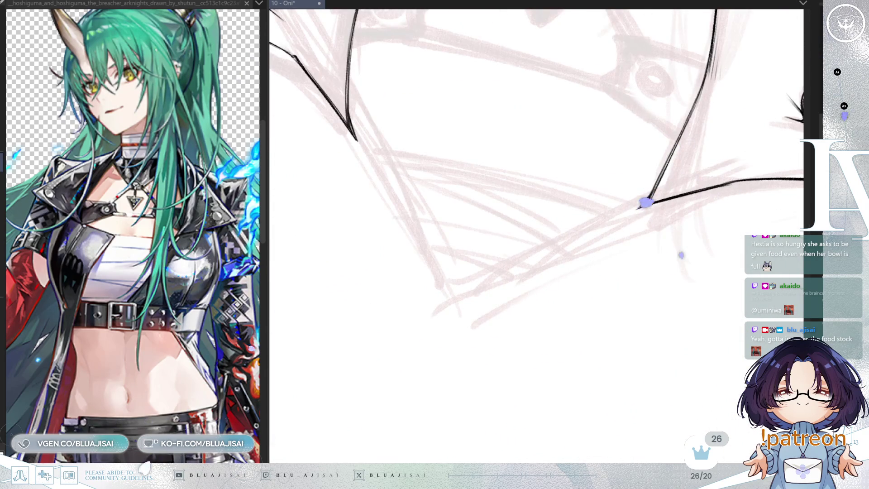
scroll(640, 207, down, 4)
drag(591, 226, 591, 320)
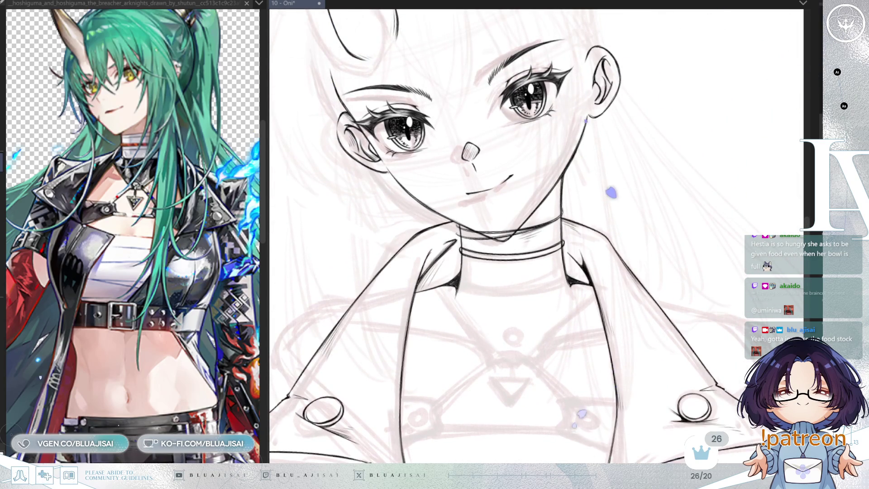
key(asciicircum)
key(asciicircum)
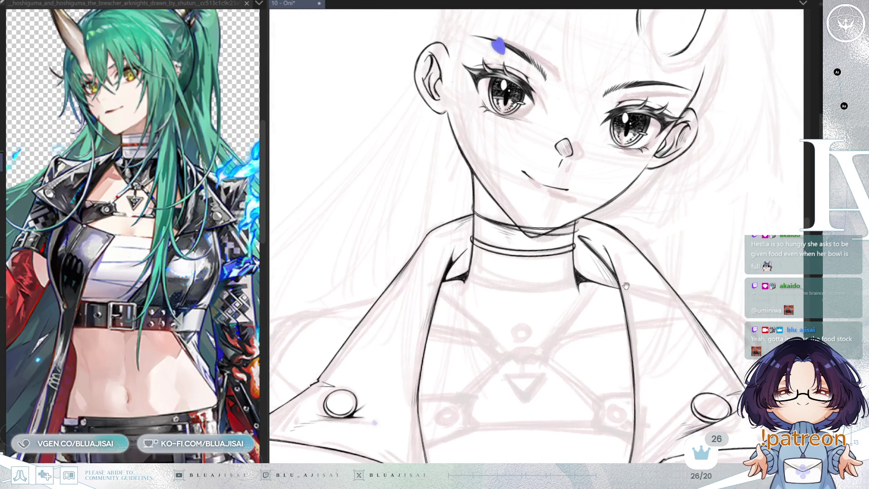
drag(529, 286, 481, 282)
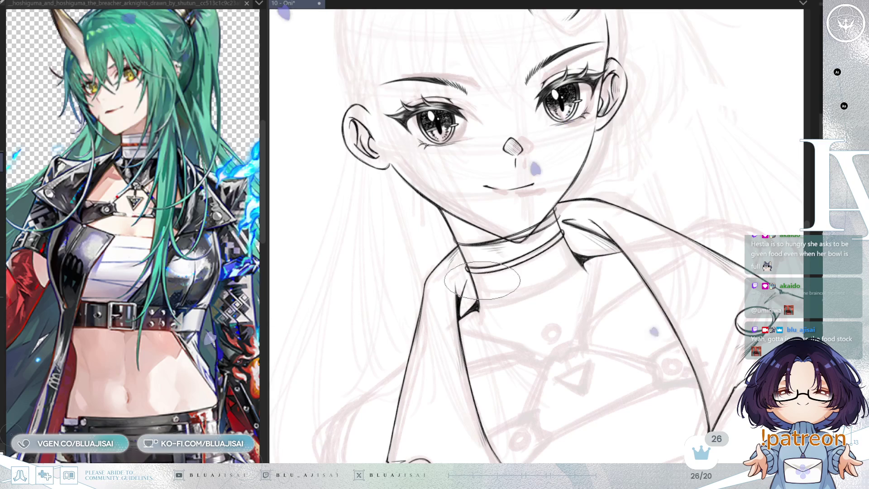
drag(565, 250, 473, 280)
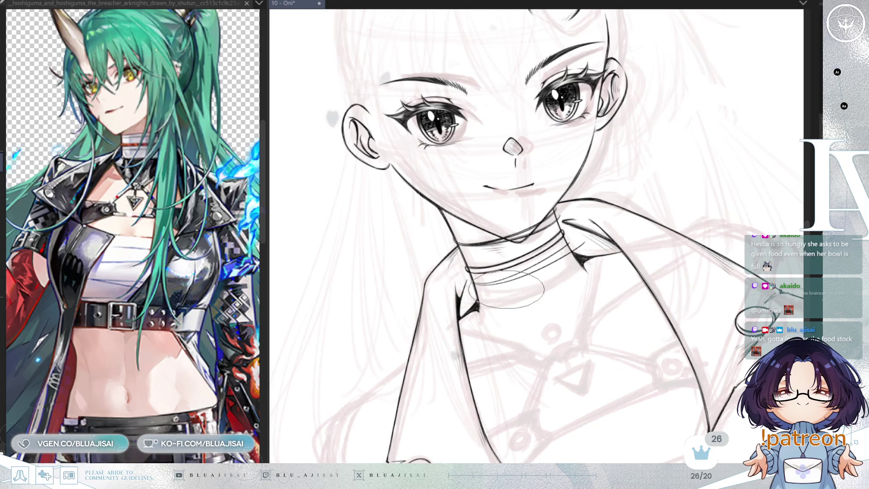
Hatch the choker's upper strap with dense dark strokes using a larger brush
key(minus)
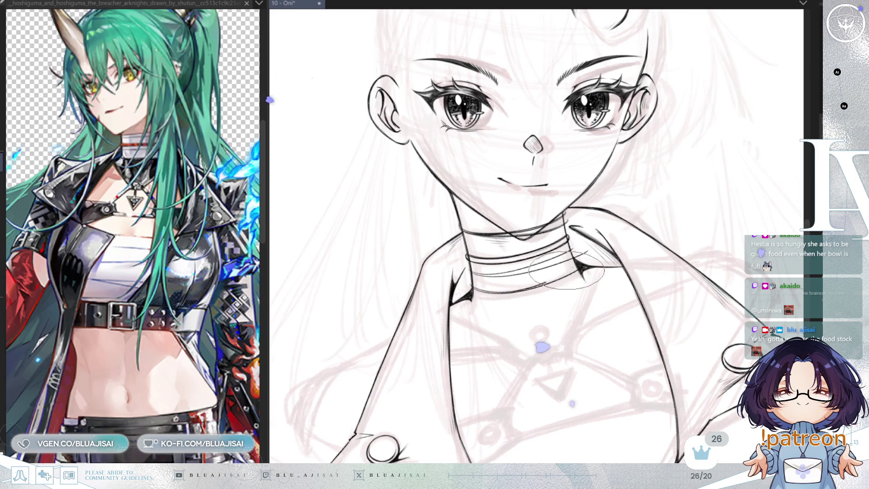
key(minus)
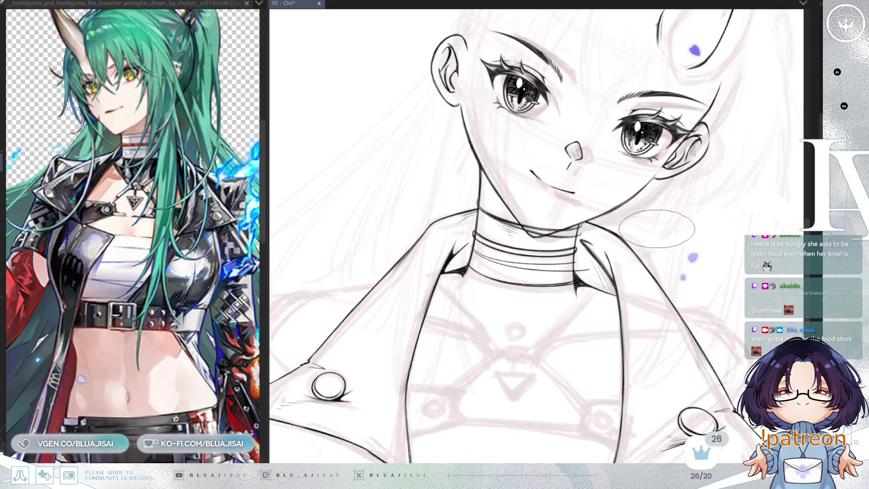
key(minus)
key(minus)
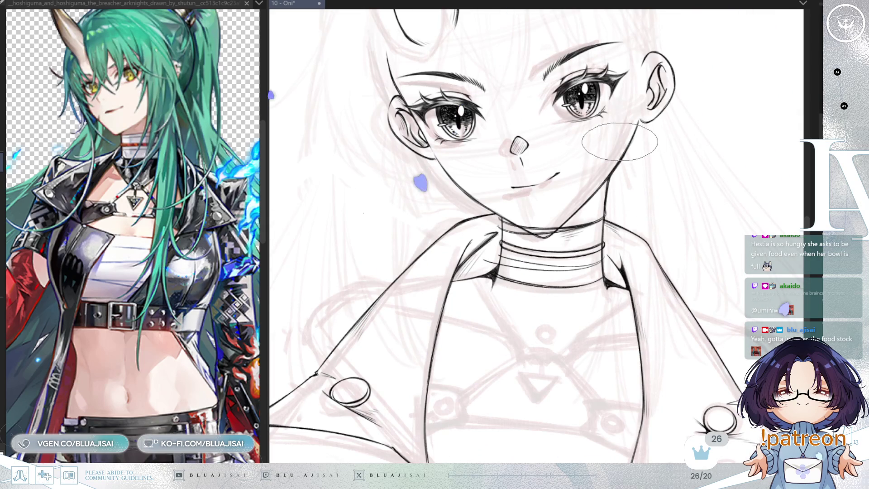
key(minus)
key(minus)
key(minus)
key(minus)
key(minus)
scroll(530, 323, up, 2)
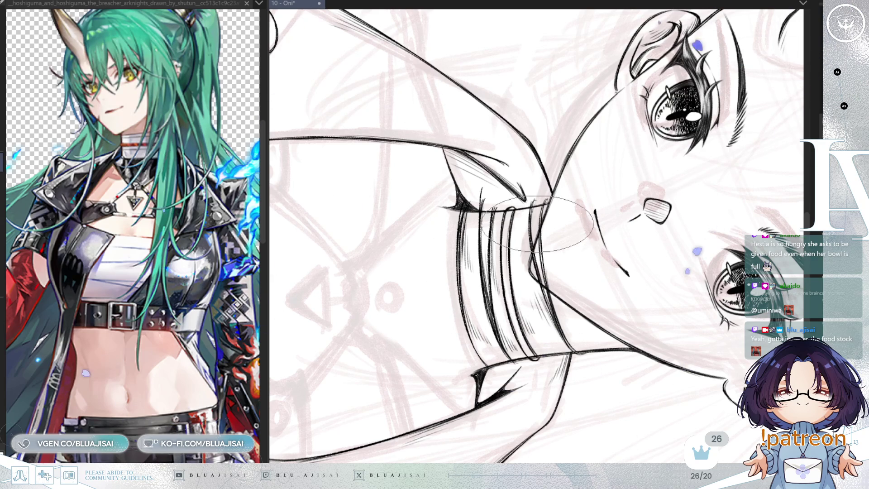
key(ctrl+at)
drag(515, 232, 468, 271)
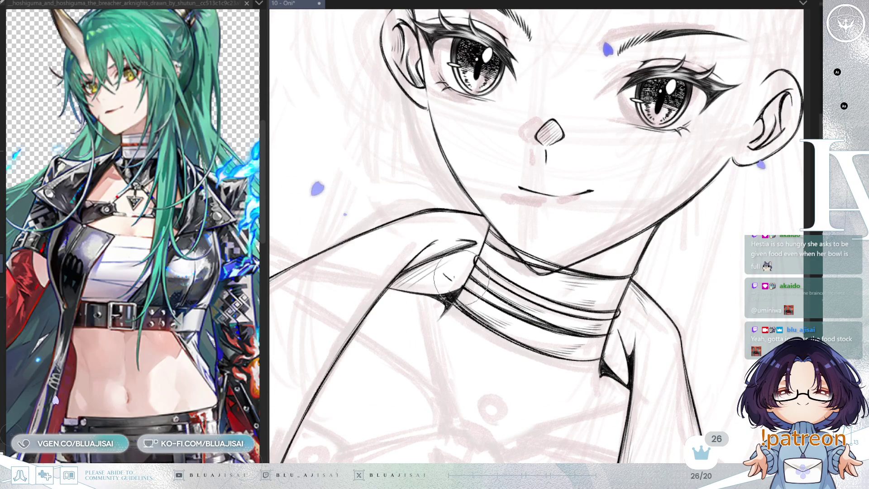
drag(448, 263, 491, 245)
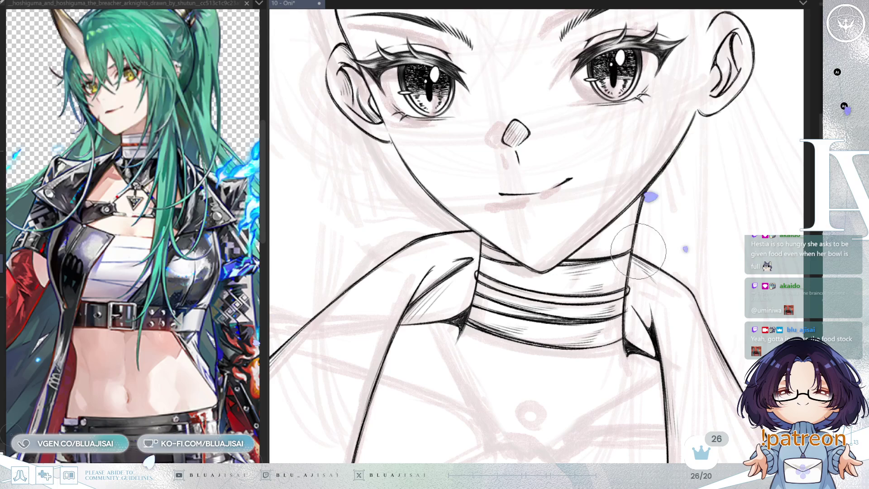
drag(629, 330, 651, 298)
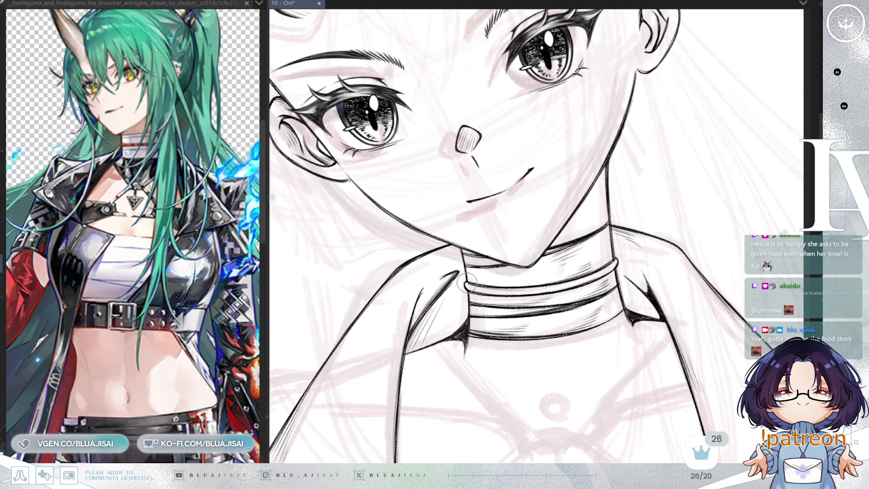
key(e)
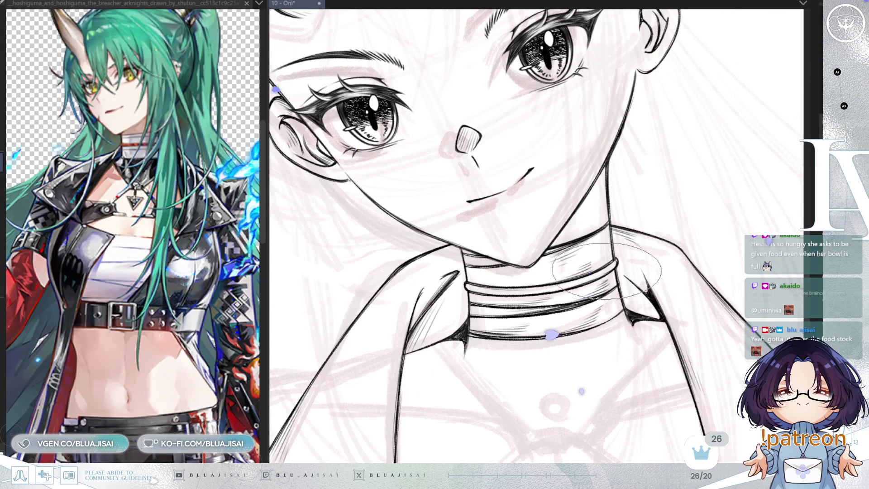
scroll(605, 264, down, 3)
mouse_move(605, 264)
mouse_down()
mouse_move(502, 326)
mouse_move(589, 317)
mouse_up()
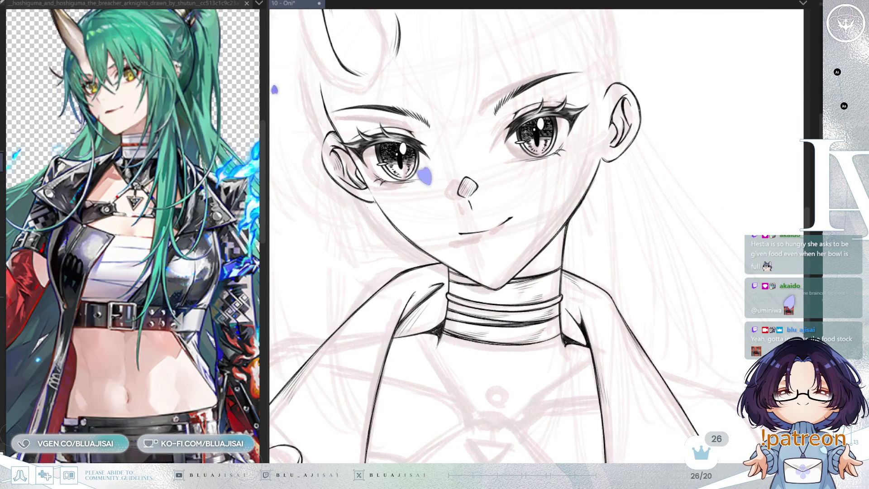
mouse_move(437, 283)
mouse_down()
mouse_move(470, 312)
mouse_move(573, 287)
mouse_up()
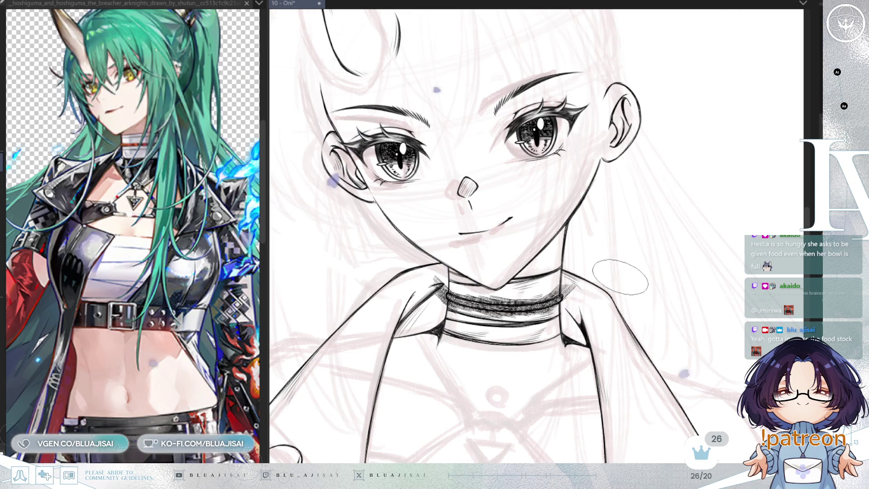
scroll(553, 296, up, 5)
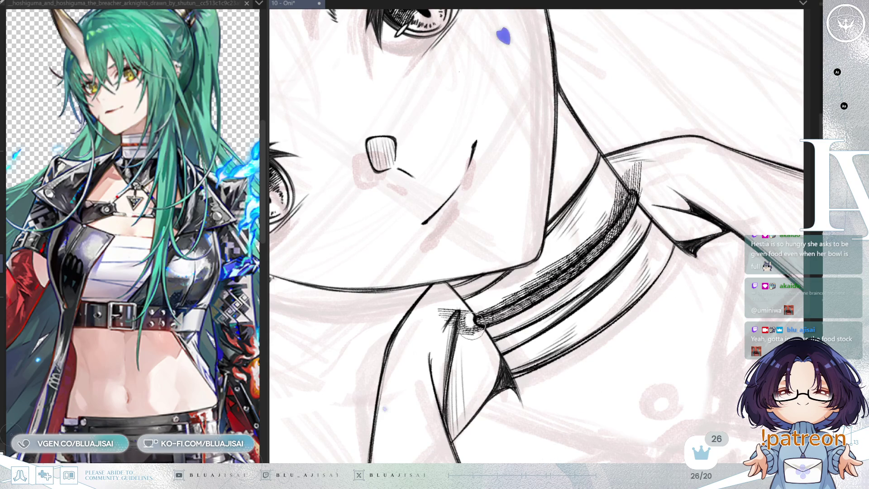
Pare the choker hatching down to a slim textured strip, then zoom out to the bust
mouse_move(477, 317)
mouse_down()
mouse_move(570, 260)
mouse_move(620, 199)
mouse_move(618, 205)
mouse_move(613, 186)
mouse_move(642, 163)
mouse_up()
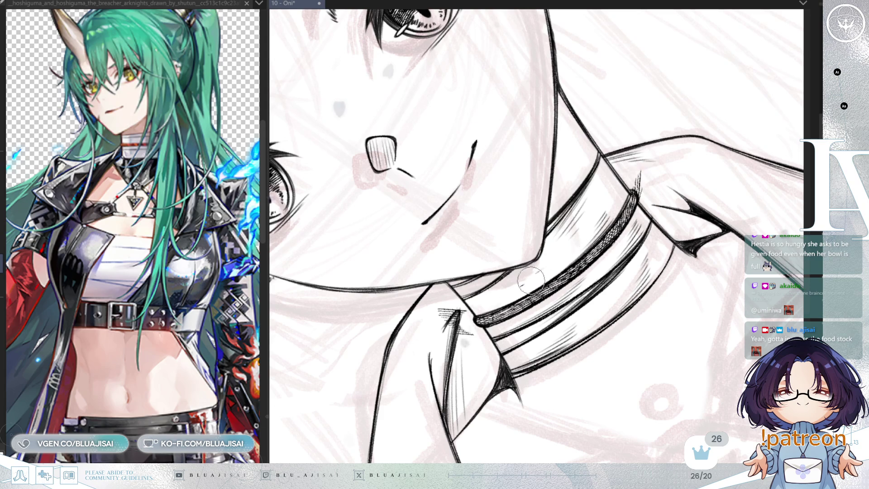
drag(448, 317, 473, 339)
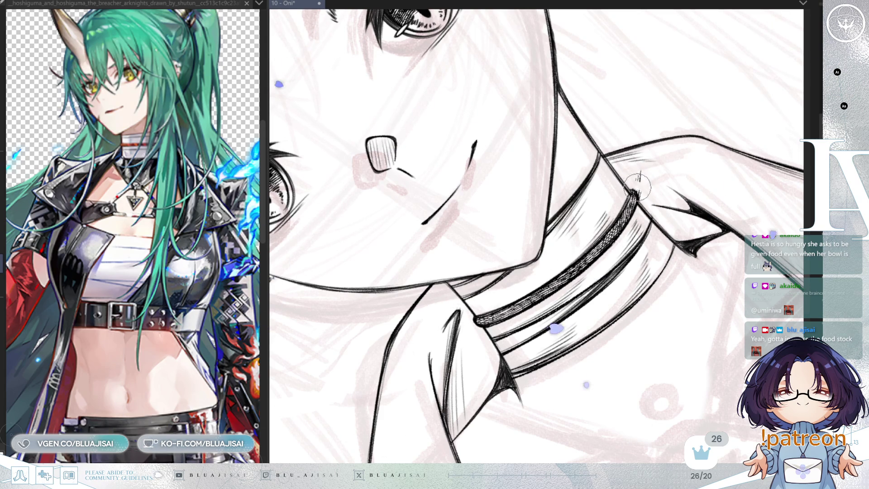
key(-)
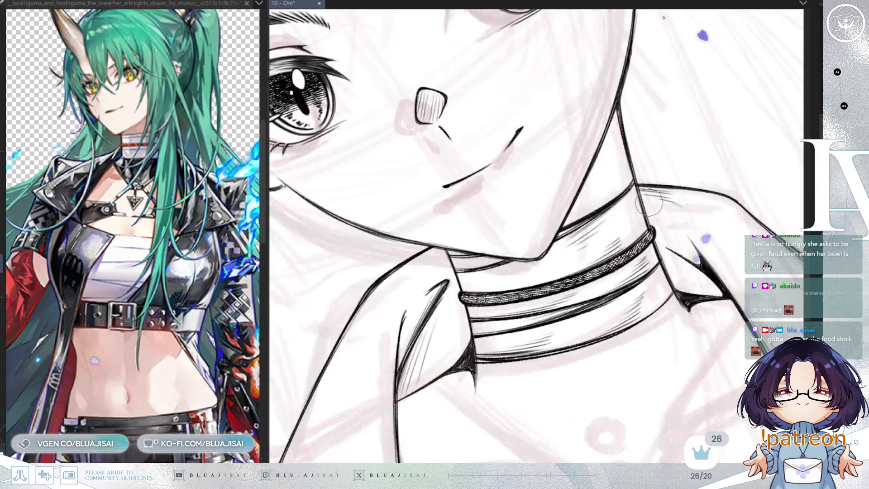
key(ctrl+minus)
key(minus)
key(minus)
key(minus)
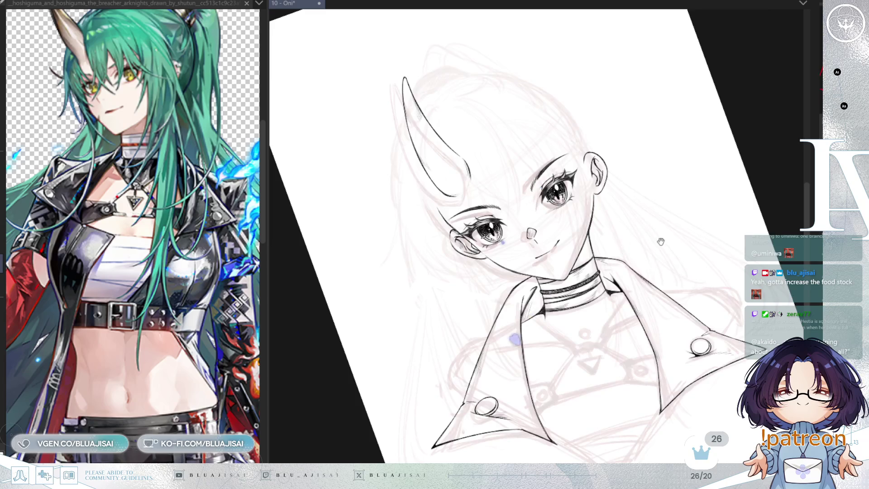
Reset rotation, mirror the canvas to check symmetry, and save the lineart with Ctrl+S
key(Home)
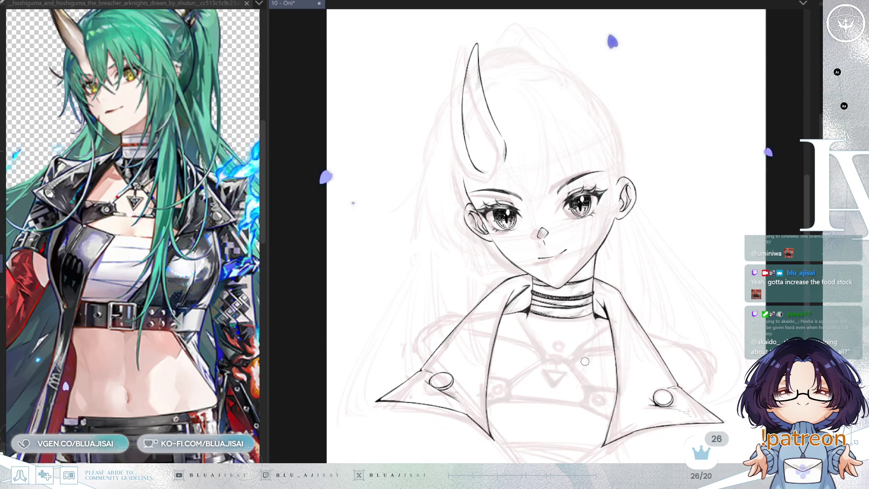
key(m)
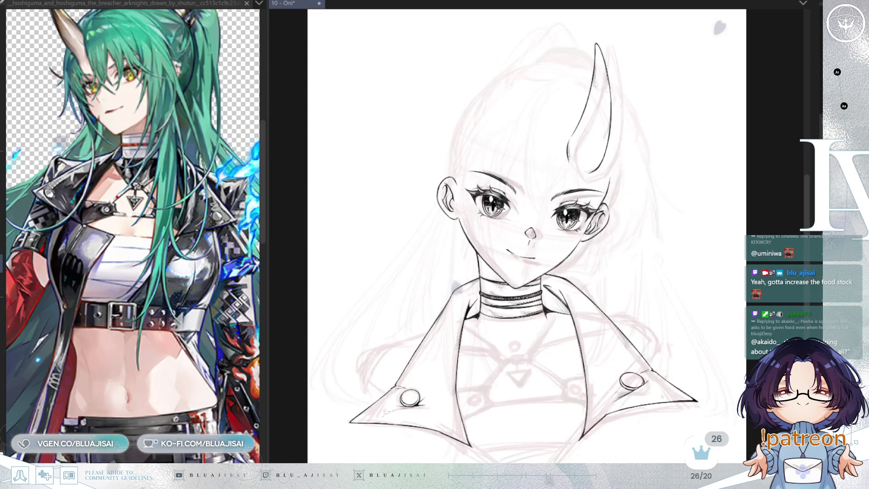
scroll(705, 220, down, 1)
key(ctrl+s)
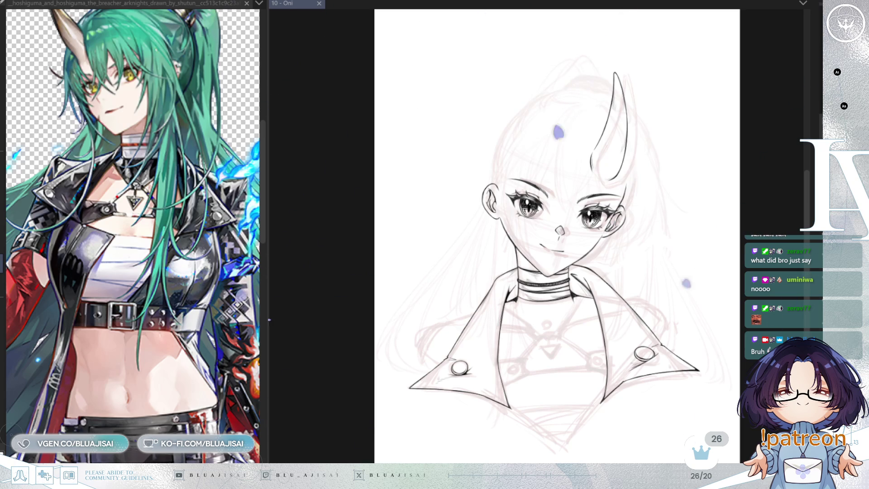
scroll(604, 369, up, 4)
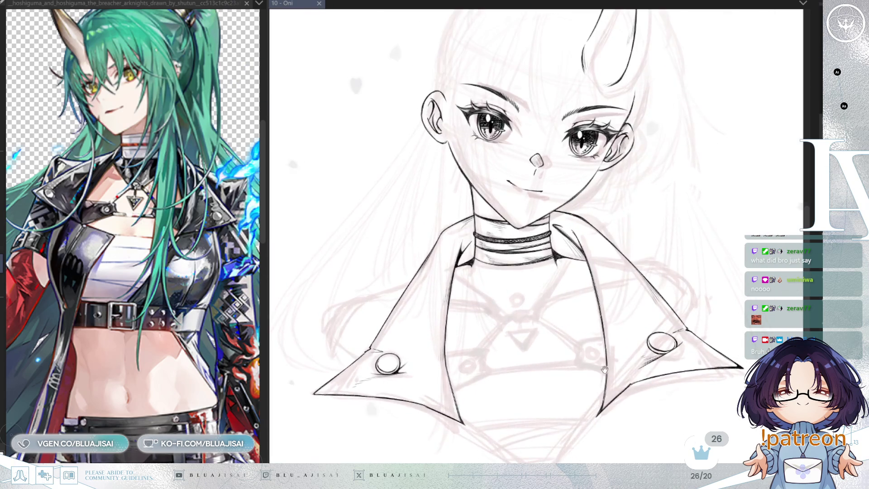
drag(605, 369, 635, 271)
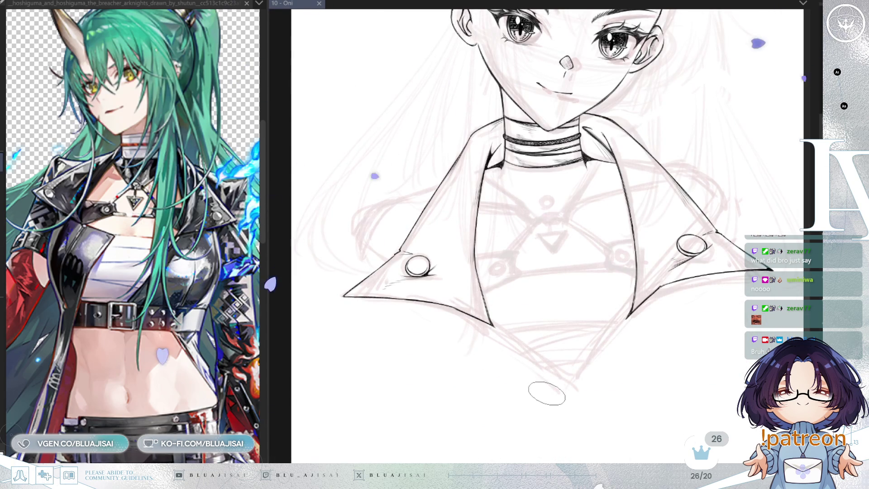
drag(627, 338, 617, 384)
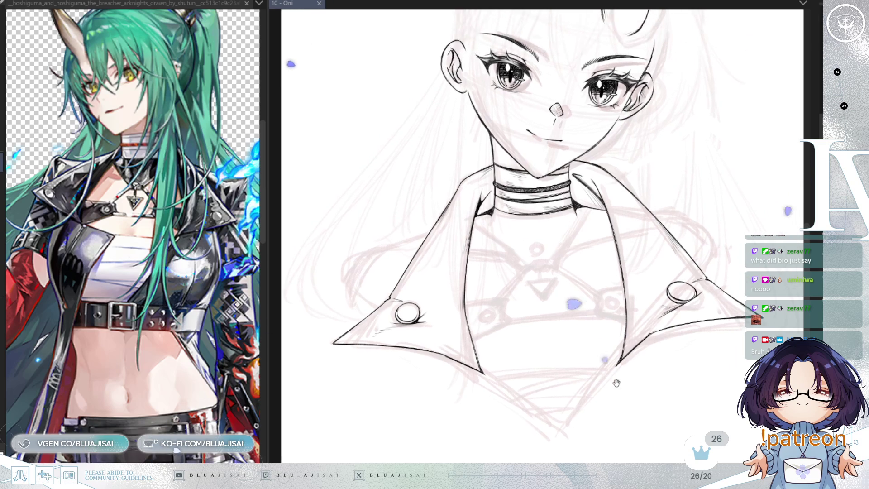
scroll(616, 383, up, 3)
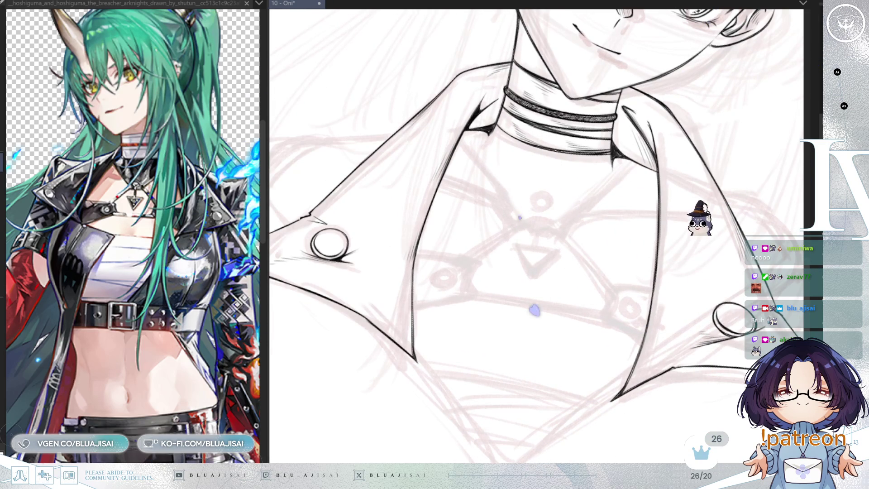
mouse_move(661, 347)
mouse_down()
mouse_move(686, 311)
mouse_move(708, 333)
mouse_move(713, 395)
mouse_up()
mouse_move(333, 180)
mouse_down()
mouse_move(407, 149)
mouse_move(489, 135)
mouse_move(556, 149)
mouse_move(603, 175)
mouse_up()
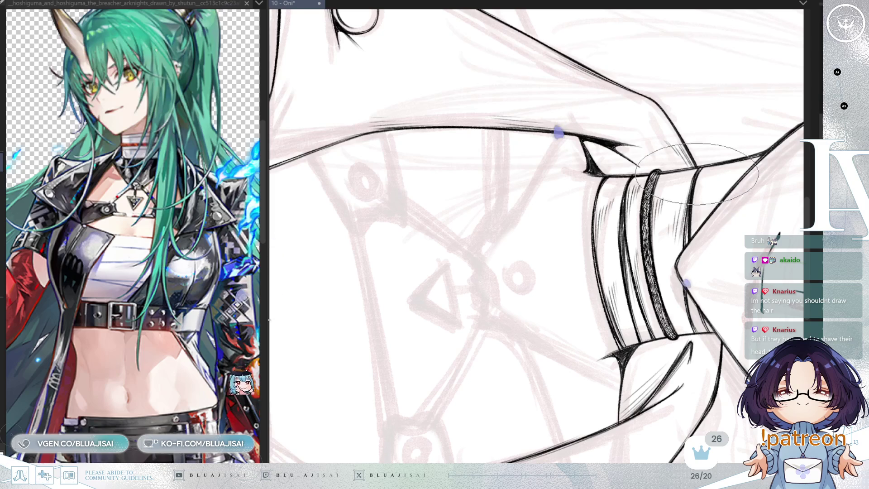
mouse_move(693, 215)
mouse_down()
mouse_move(679, 135)
mouse_move(695, 40)
mouse_move(739, 30)
mouse_move(609, 122)
mouse_up()
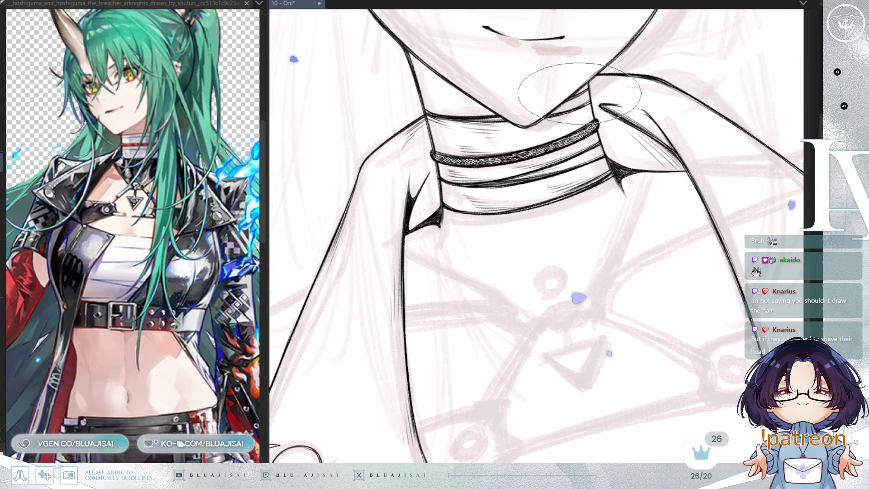
mouse_move(588, 91)
mouse_down()
mouse_move(642, 336)
mouse_move(643, 294)
mouse_up()
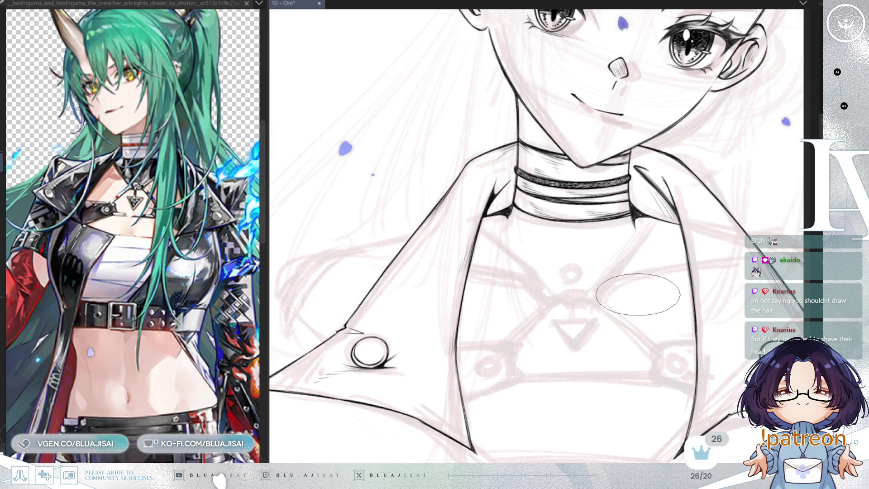
drag(634, 327, 636, 306)
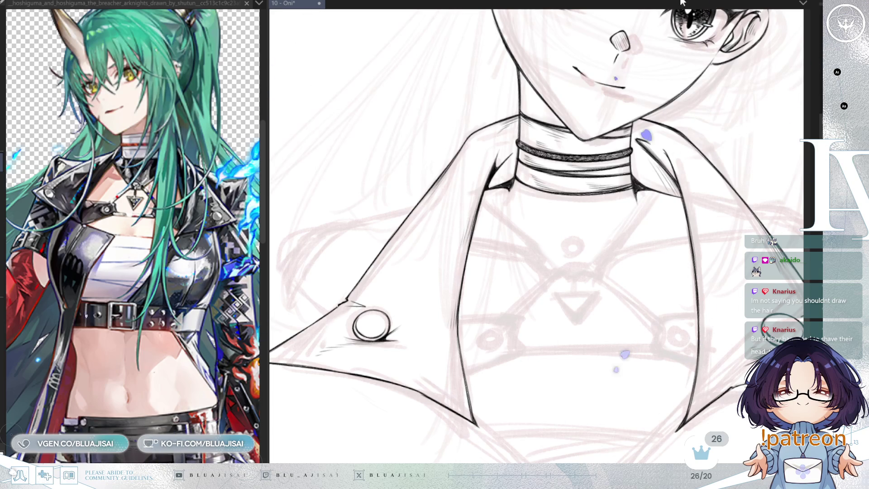
Ink the left diagonal harness strap and its parallel line across the chest
scroll(598, 213, up, 2)
drag(458, 114, 508, 146)
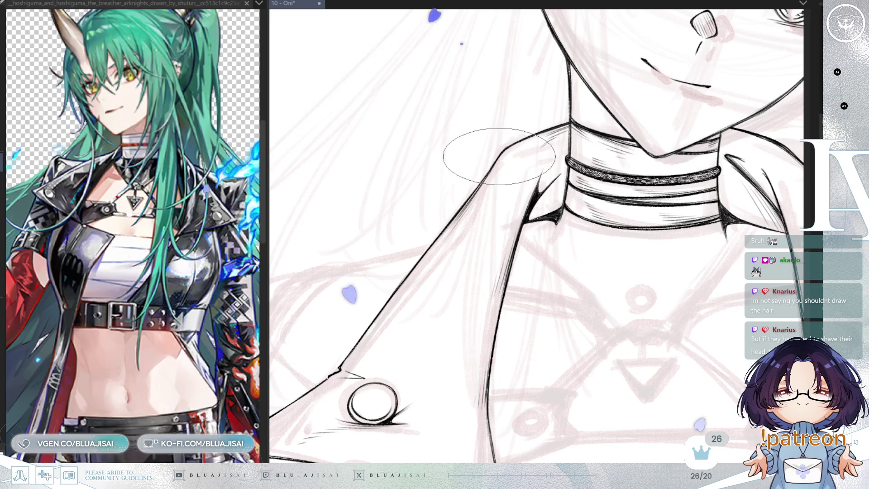
scroll(594, 206, down, 2)
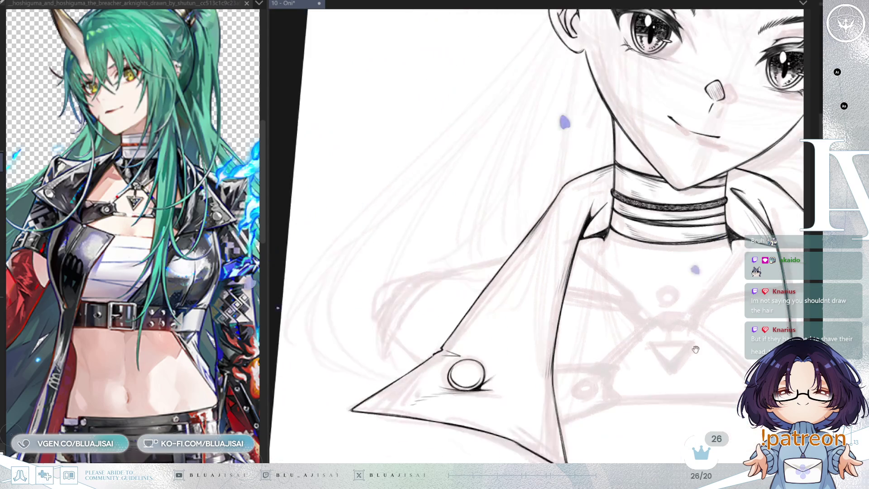
scroll(687, 340, up, 1)
drag(687, 341, 618, 306)
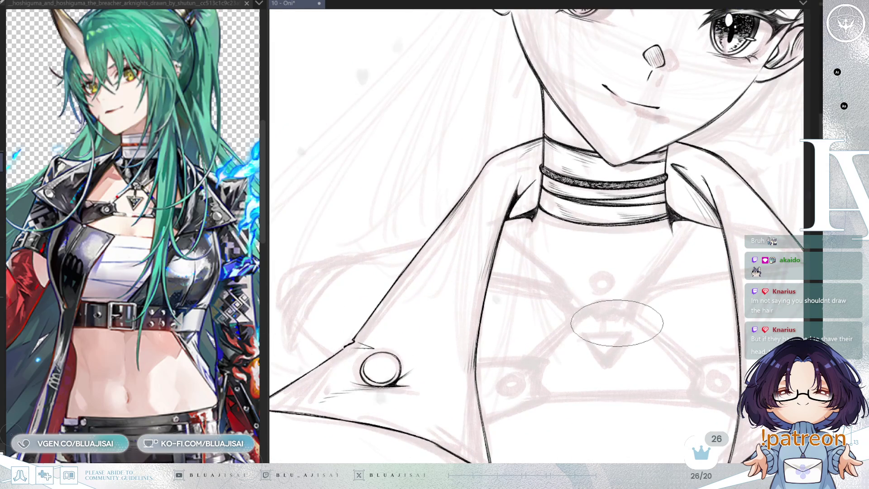
drag(601, 314, 613, 349)
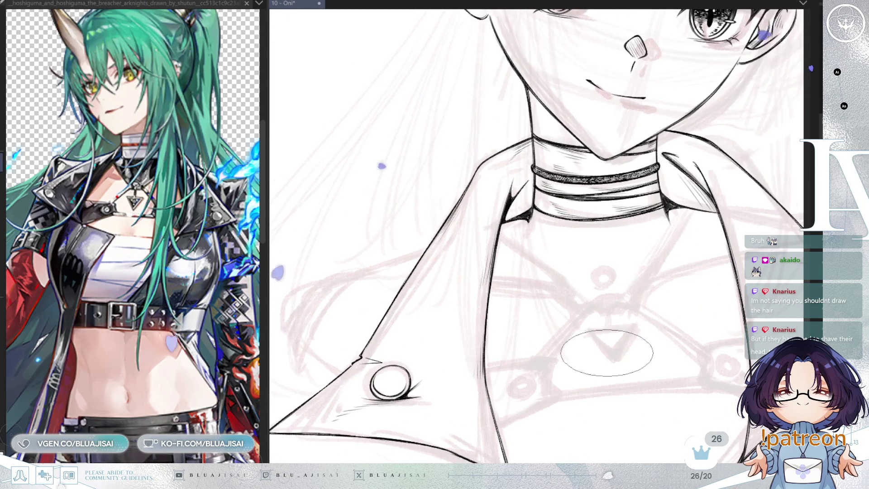
drag(629, 270, 562, 272)
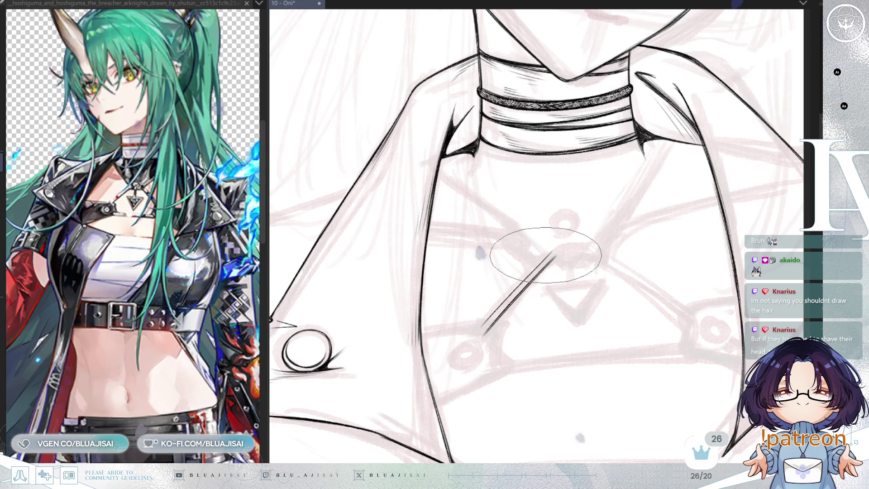
mouse_move(475, 336)
mouse_down()
mouse_move(636, 313)
mouse_move(553, 307)
mouse_up()
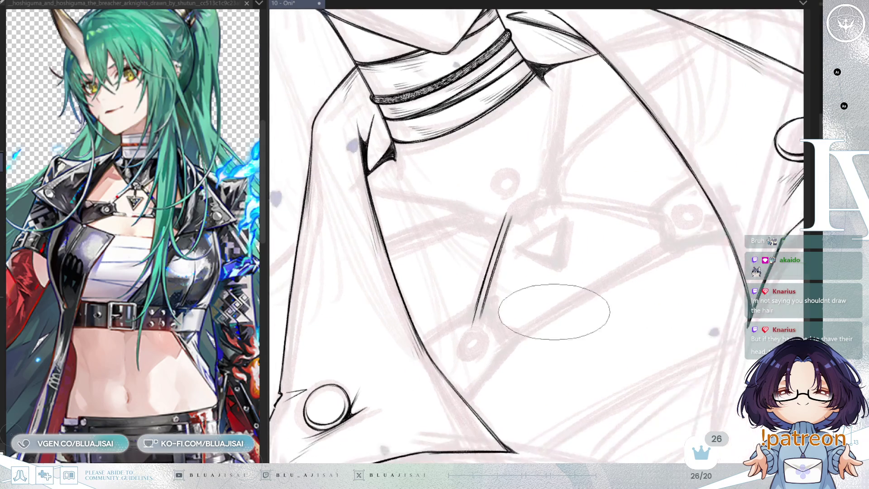
mouse_move(502, 343)
mouse_down()
mouse_move(601, 284)
mouse_move(495, 345)
mouse_up()
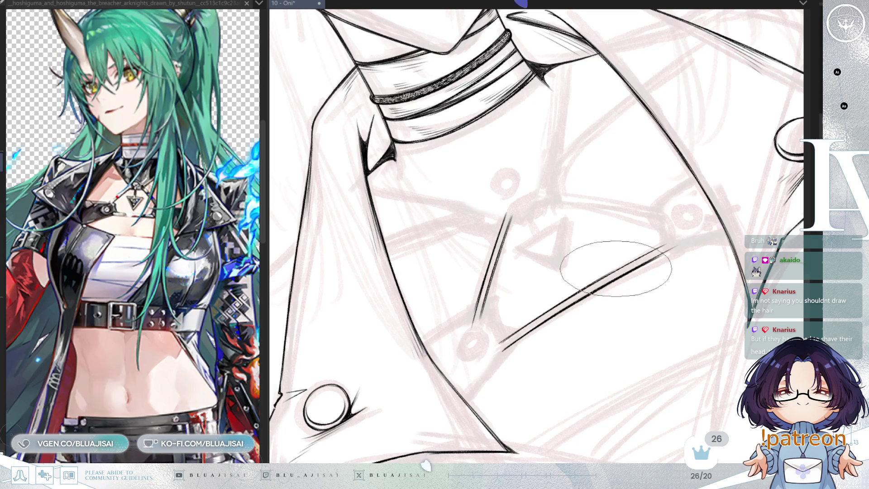
key(asciicircum)
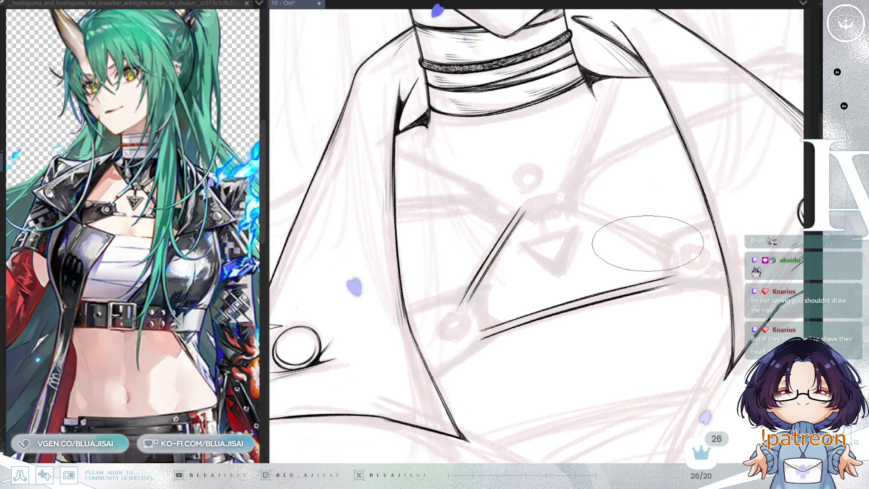
key(minus)
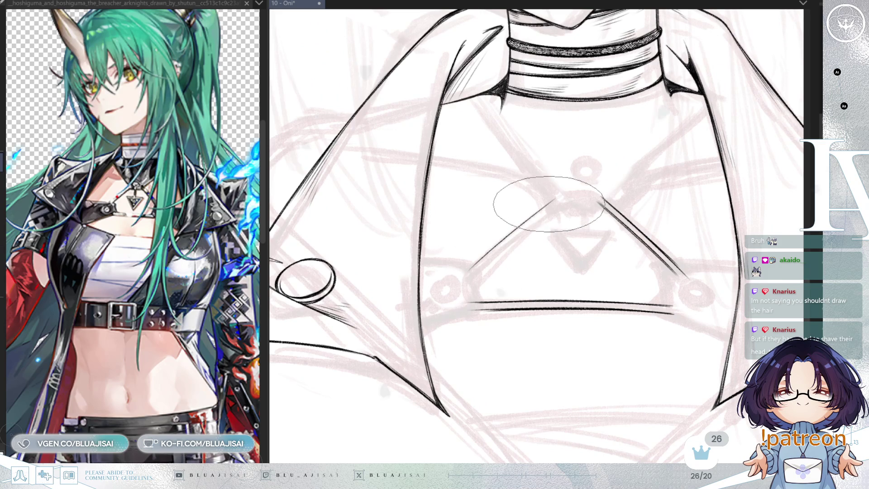
drag(556, 199, 458, 282)
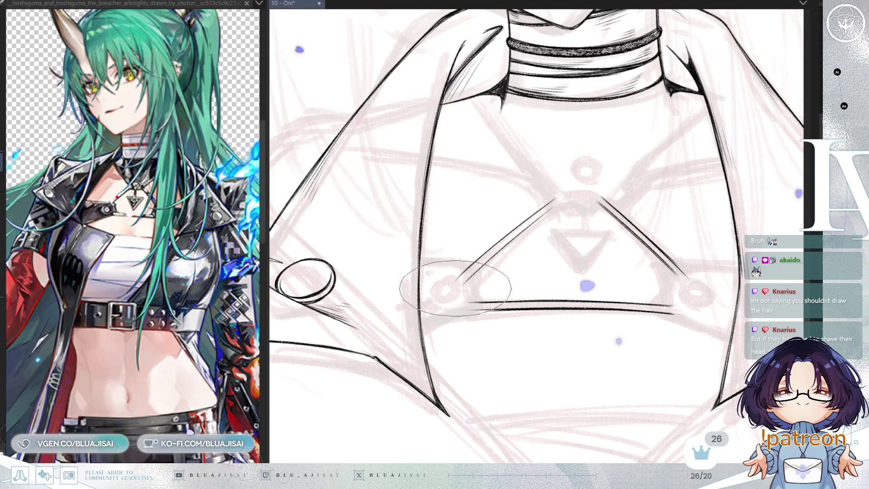
drag(463, 282, 535, 223)
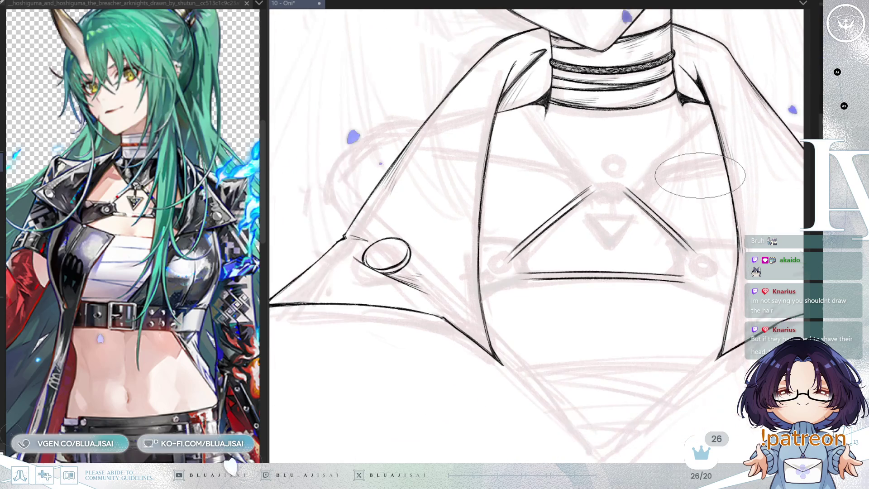
Ink a strap running down from the collar's left corner
scroll(688, 170, down, 3)
scroll(634, 181, up, 3)
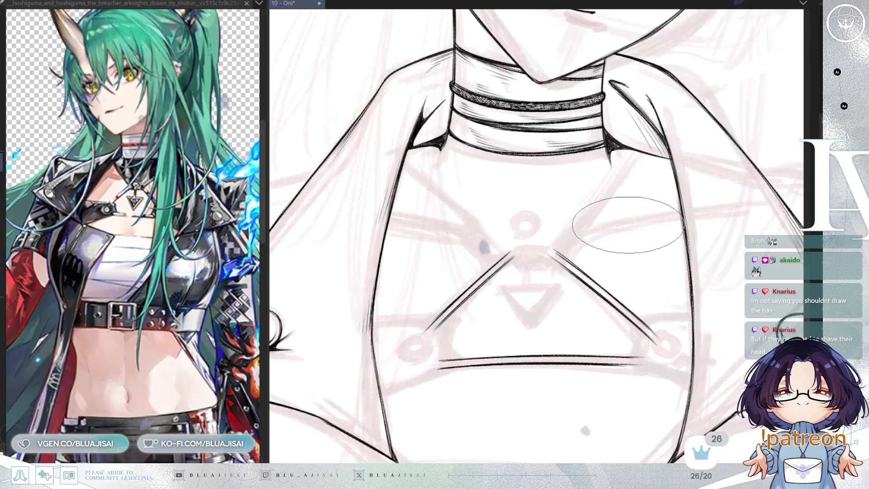
key(End)
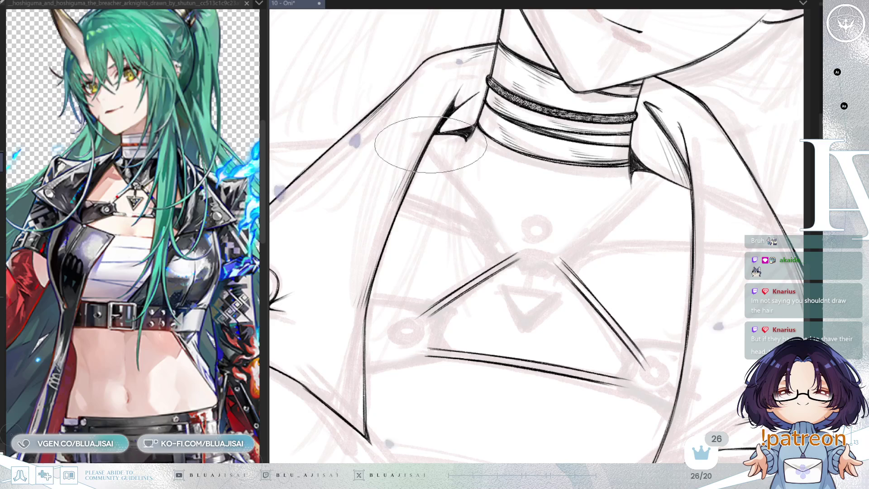
drag(429, 147, 493, 232)
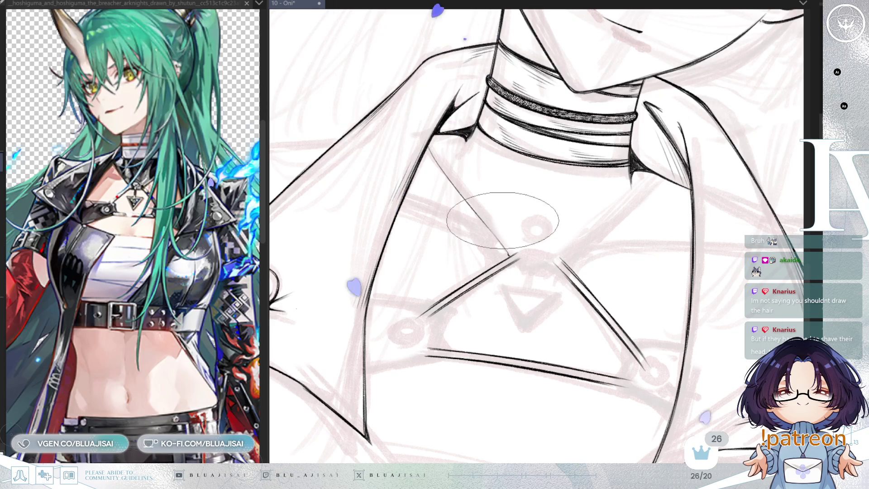
Ink the double-lined right strap from collar fold to sternum and fill the shadow beside the collar
key(minus)
key(minus)
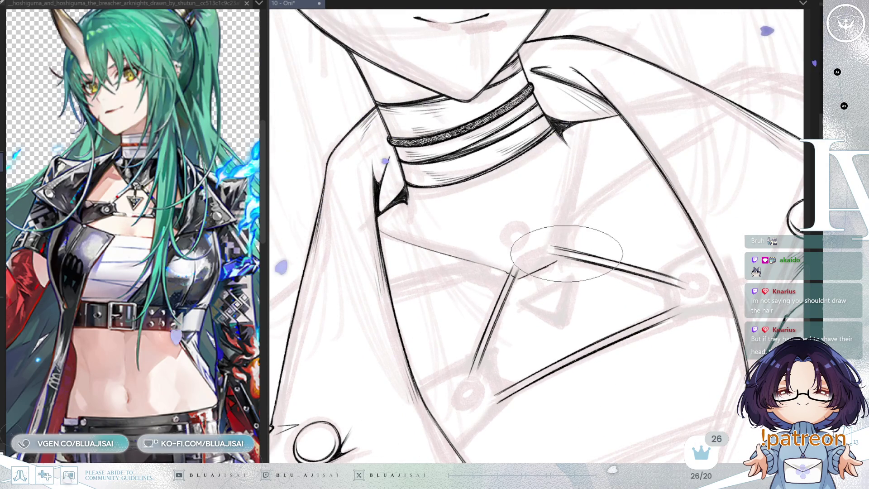
key(asciicircum)
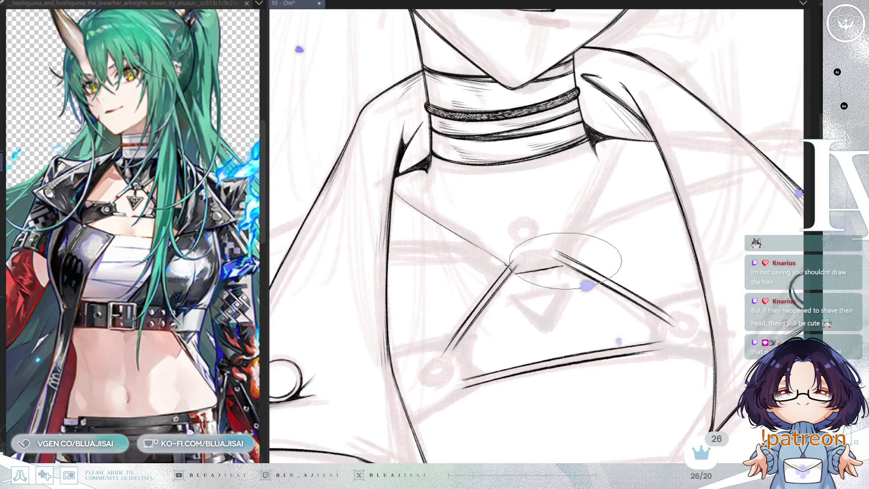
drag(618, 145, 611, 166)
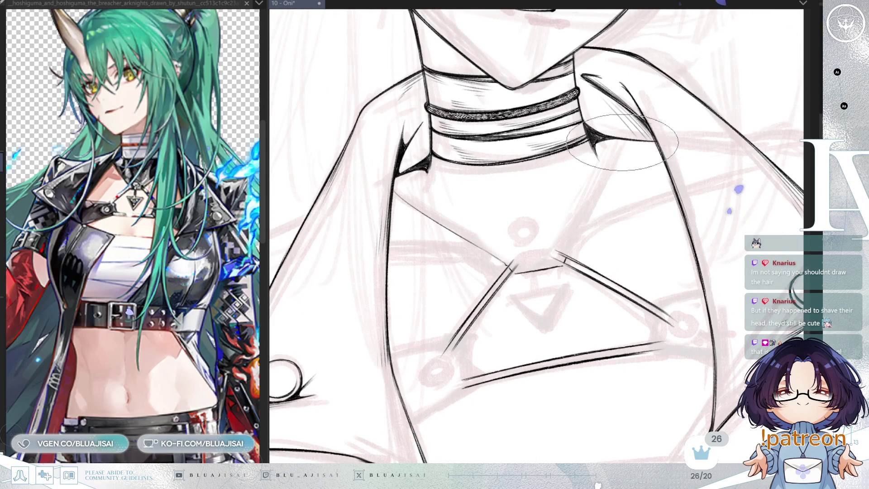
key(ctrl+z)
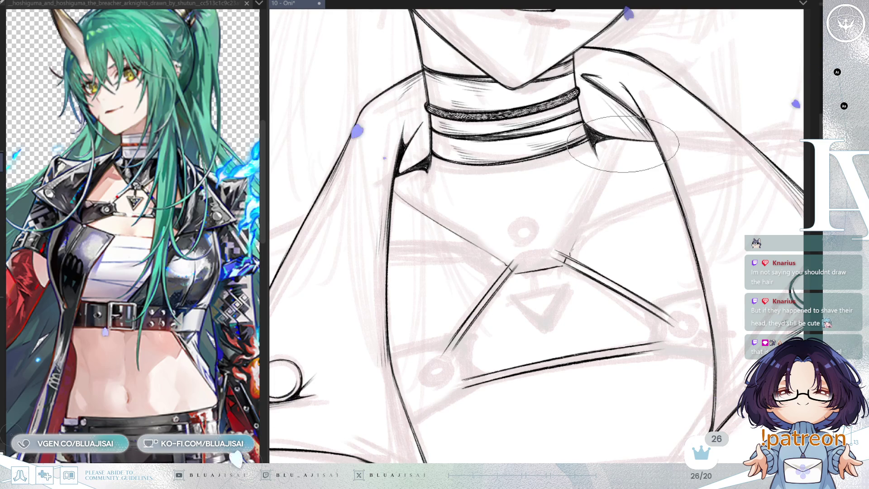
drag(622, 144, 572, 248)
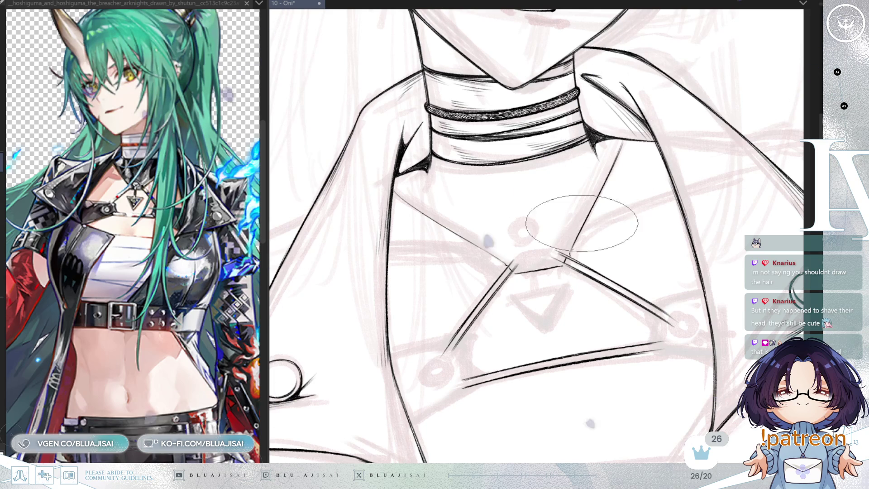
mouse_move(581, 234)
mouse_down()
mouse_move(640, 156)
mouse_move(601, 217)
mouse_up()
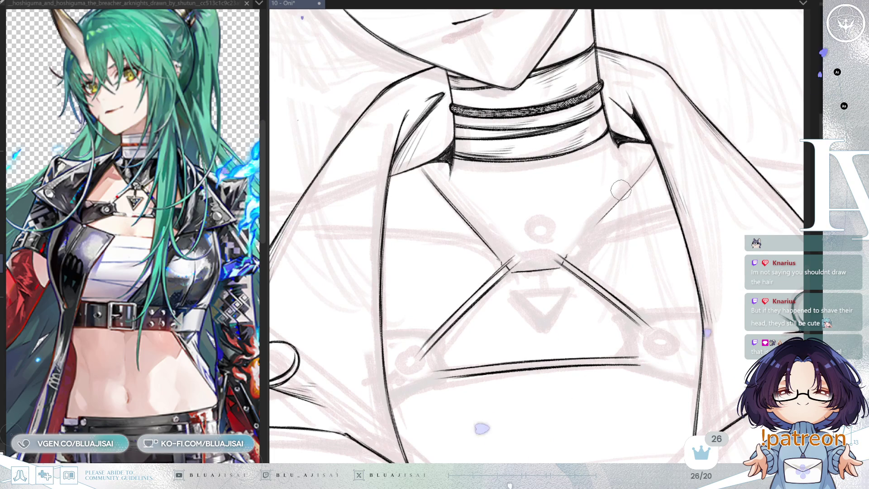
mouse_move(566, 259)
mouse_down()
mouse_move(647, 153)
mouse_move(589, 212)
mouse_up()
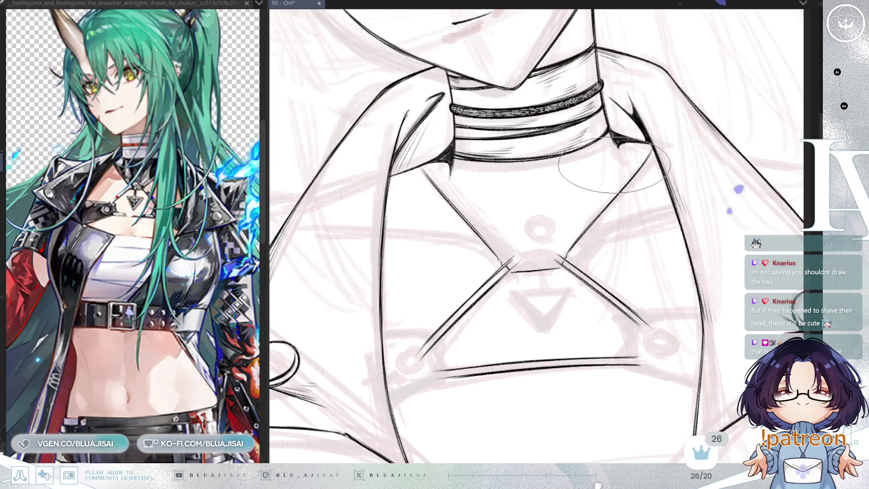
drag(614, 161, 613, 190)
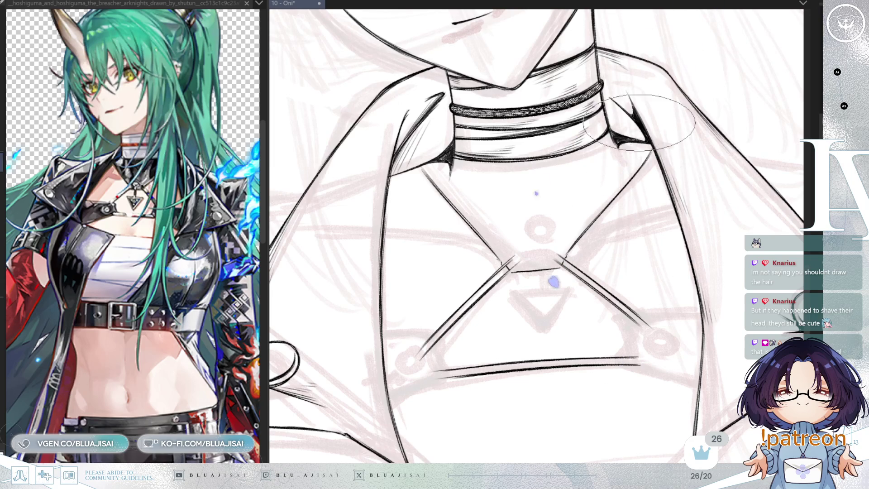
drag(631, 259, 582, 204)
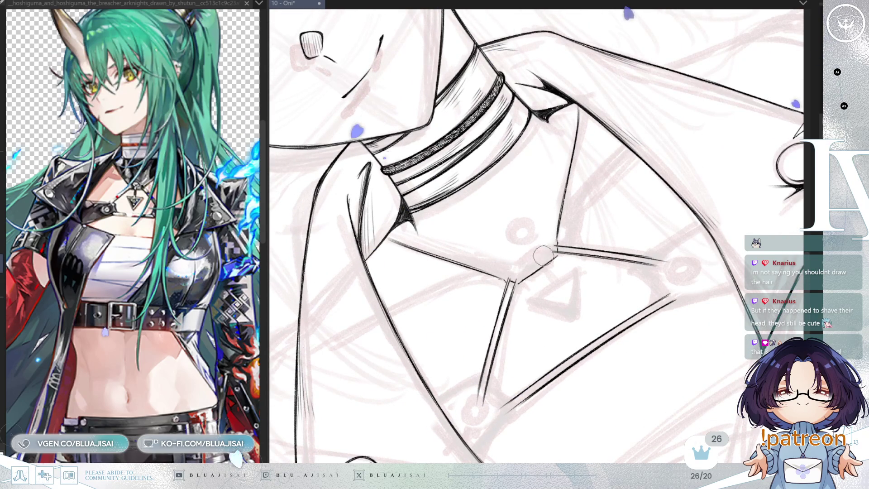
Ink the angular connector plate's edges at the strap junction with a smaller brush
drag(512, 270, 548, 245)
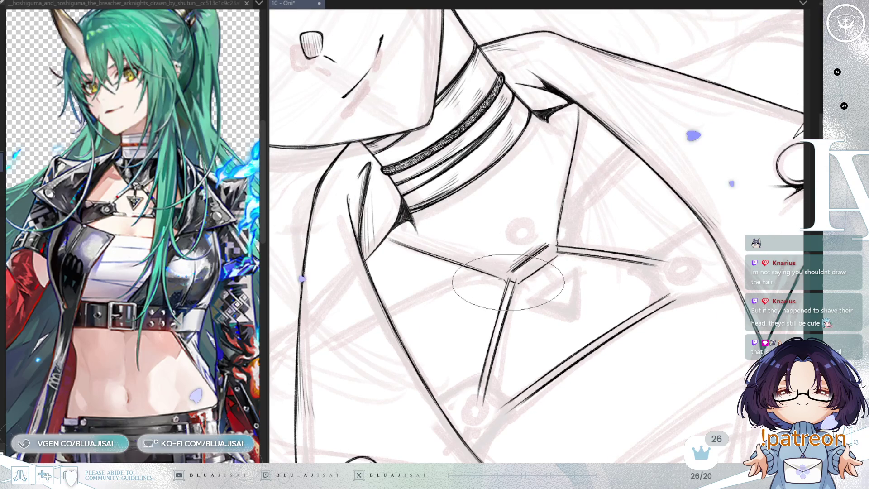
key(p)
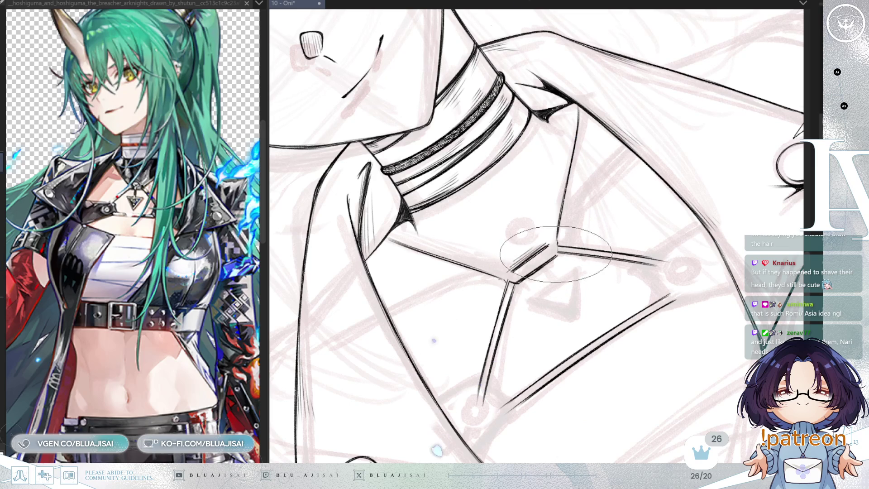
drag(516, 263, 557, 244)
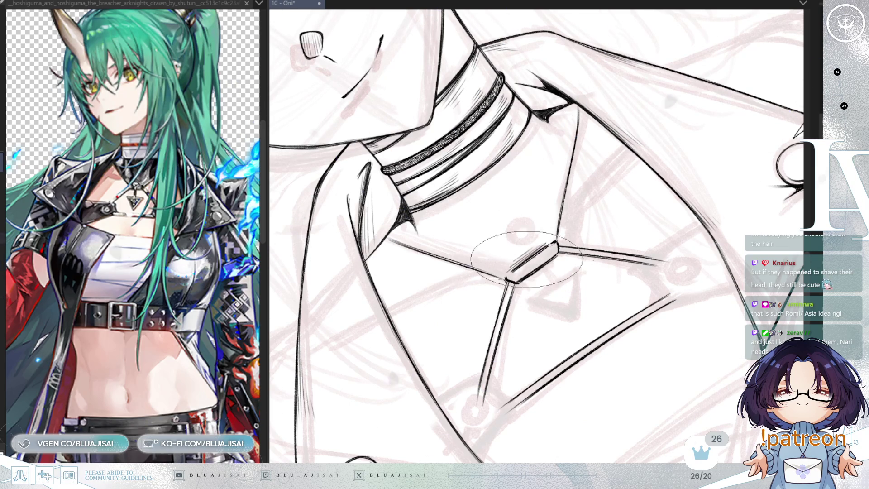
drag(524, 249, 564, 251)
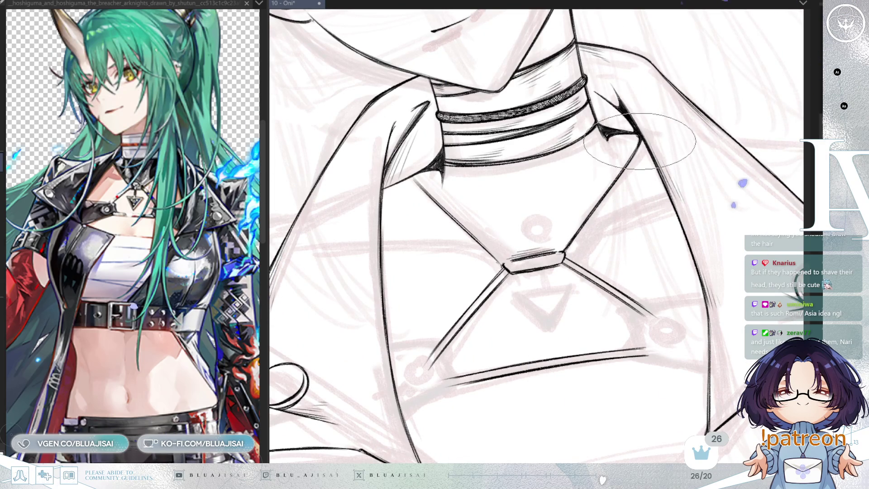
drag(633, 181, 611, 196)
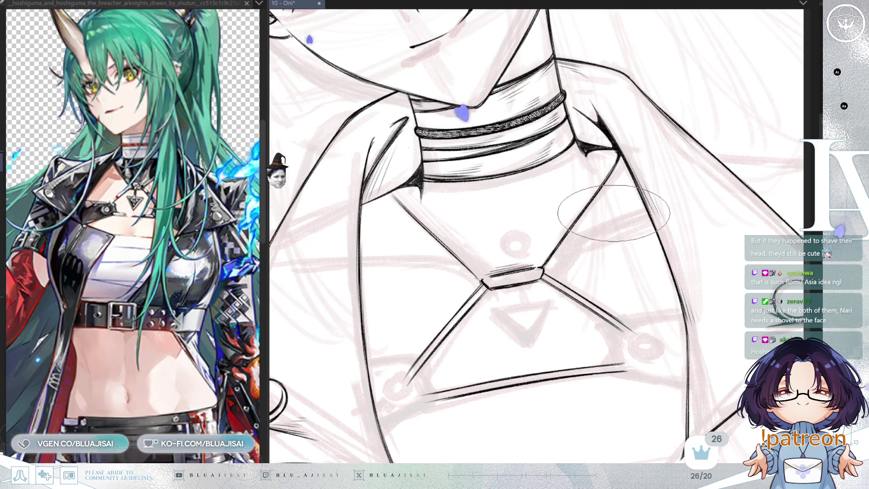
drag(611, 219, 611, 179)
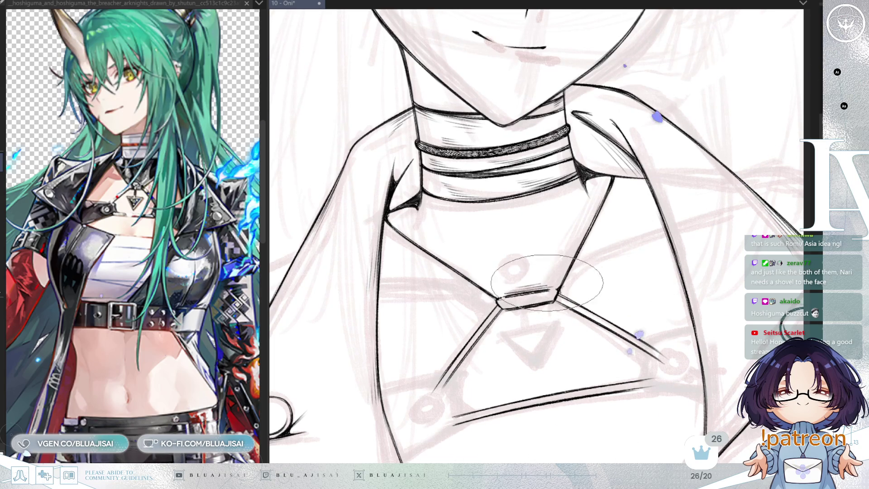
Level the canvas and enlarge the brush to draw the pendant ring on the connector
key(asciicircum)
key(asciicircum)
key(asciicircum)
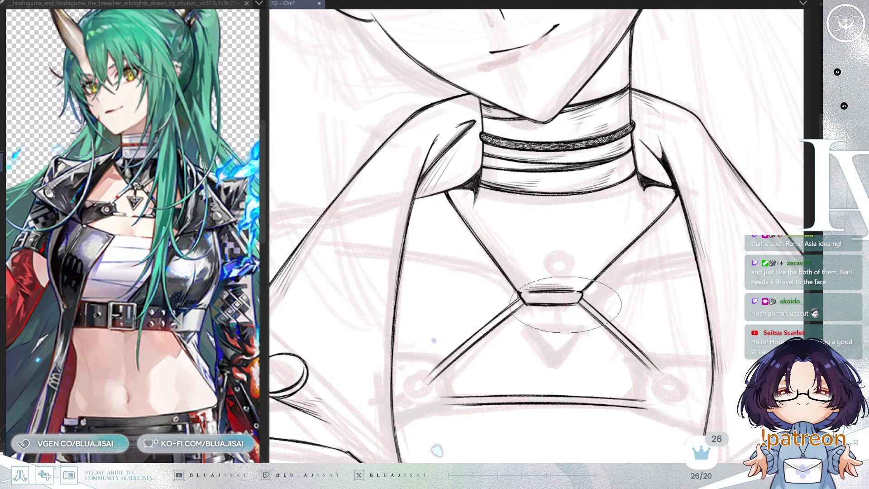
key(asciicircum)
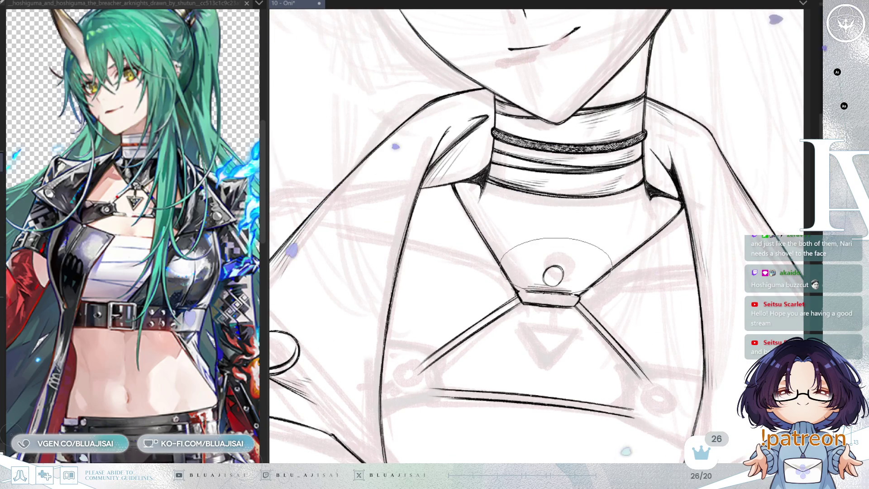
key(bracketright)
key(bracketright)
key(bracketright)
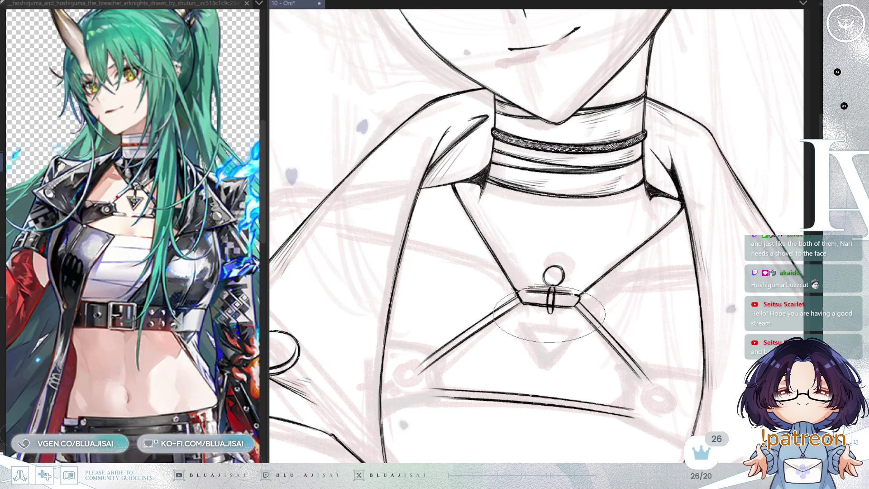
key(bracketright)
key(bracketright)
key(bracketright)
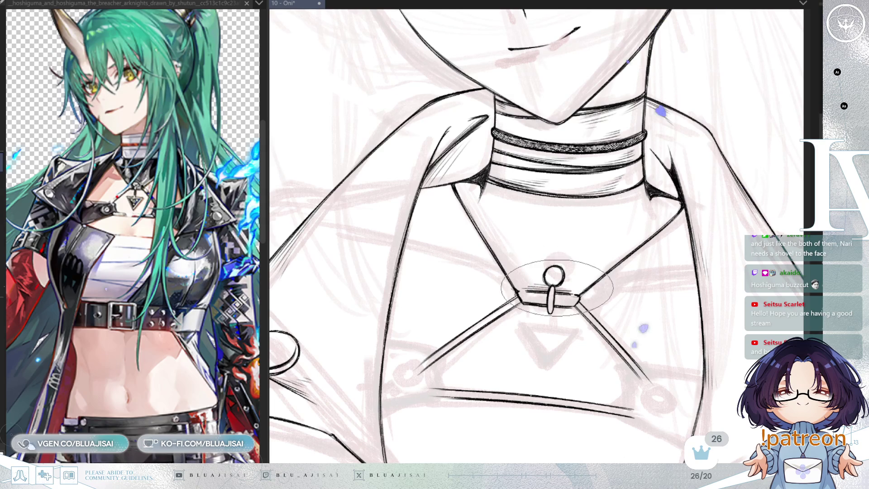
mouse_move(575, 222)
mouse_down()
mouse_move(584, 213)
mouse_move(619, 247)
mouse_up()
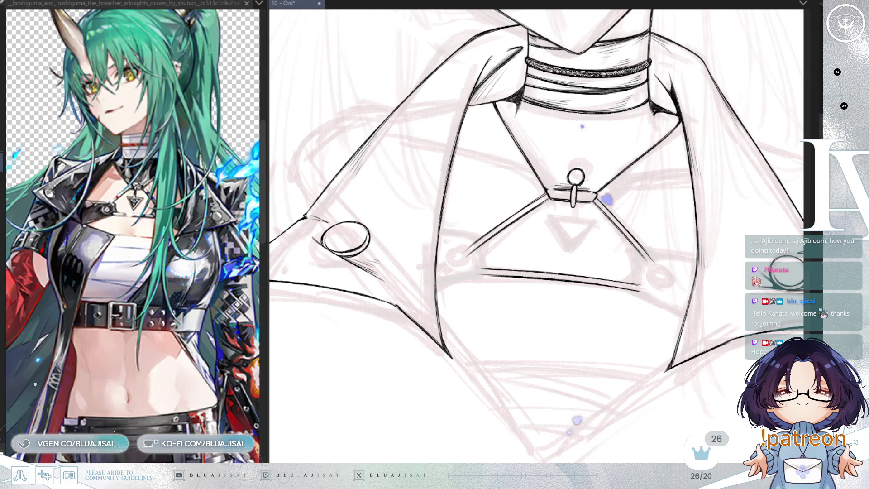
Zoom in on the central ring of the chest harness
scroll(634, 84, up, 2)
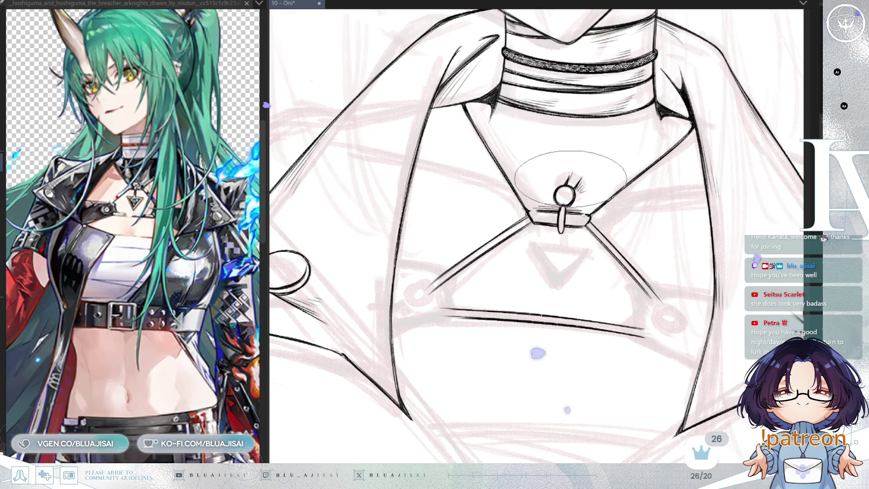
drag(571, 179, 683, 149)
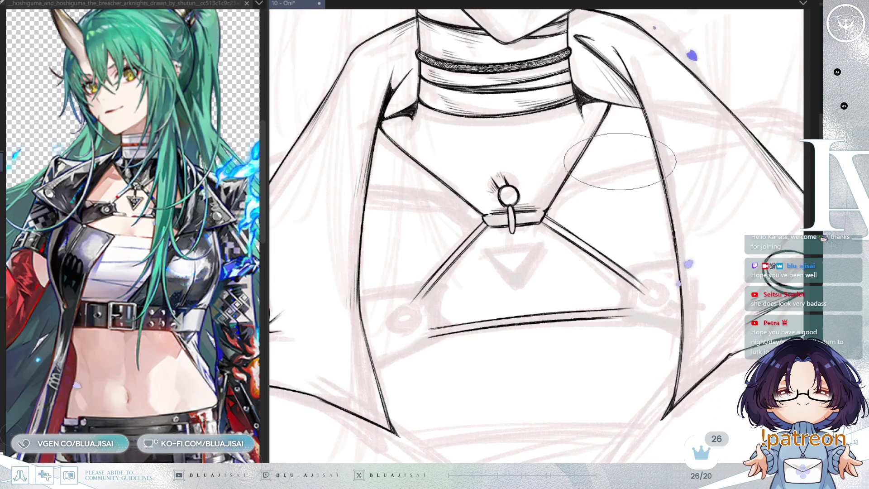
drag(620, 161, 587, 188)
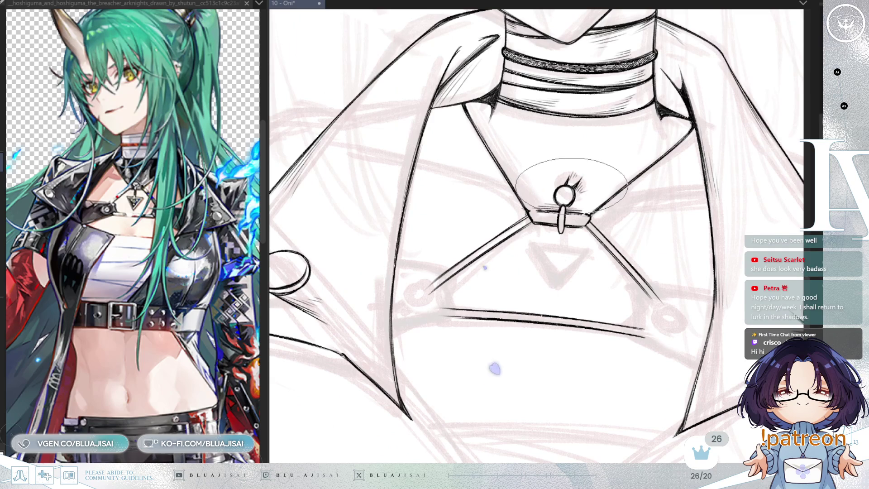
scroll(608, 193, down, 3)
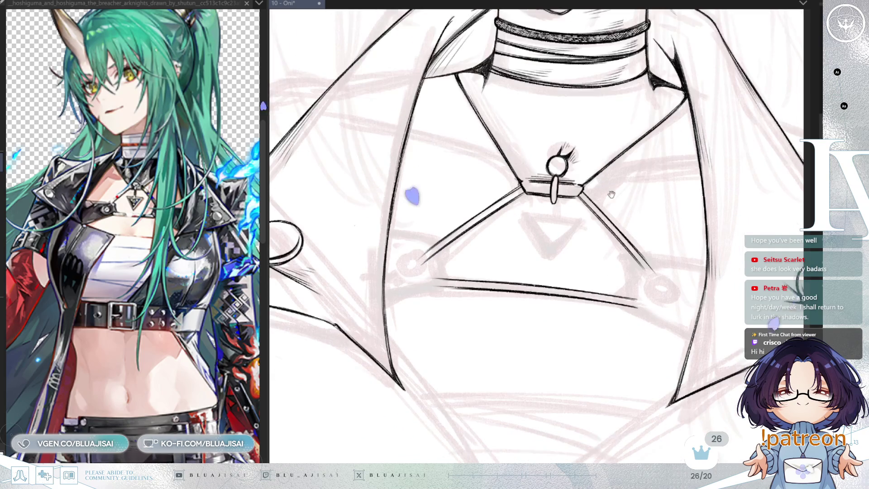
drag(614, 195, 596, 230)
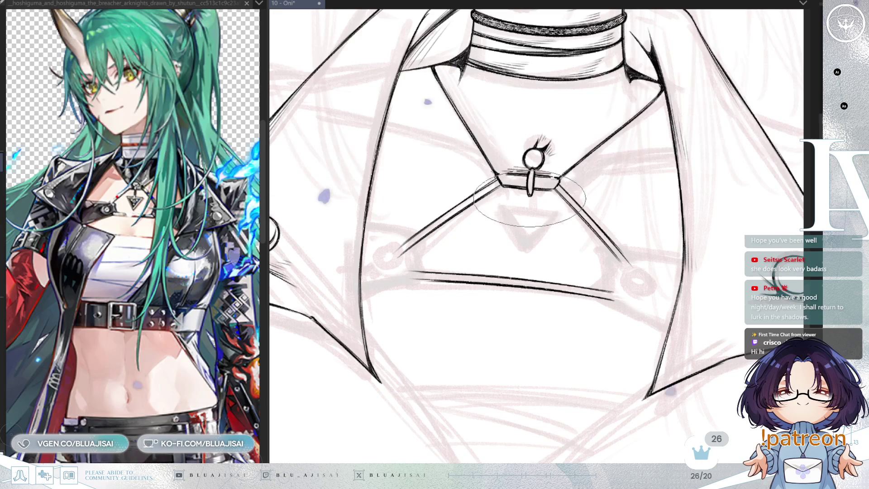
key(e)
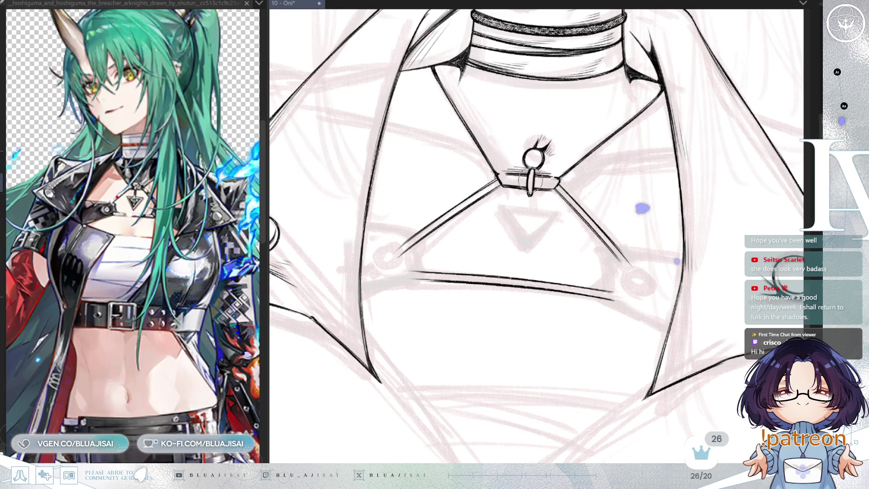
key(e)
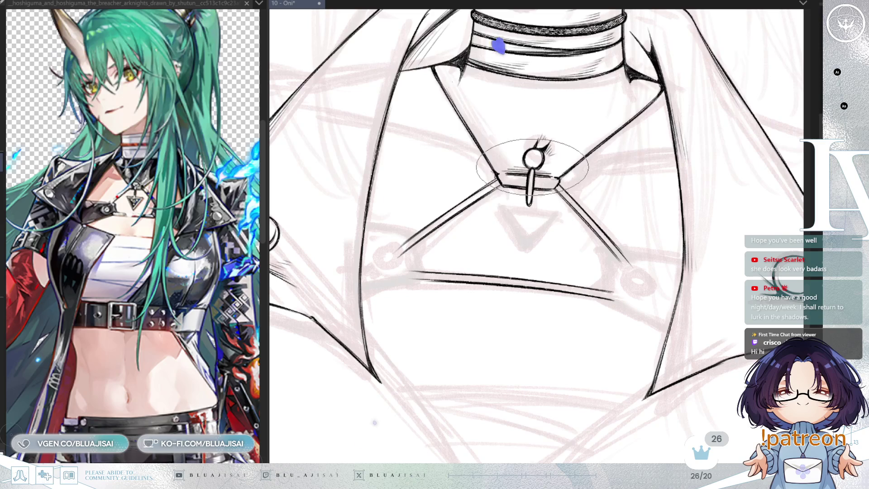
key(e)
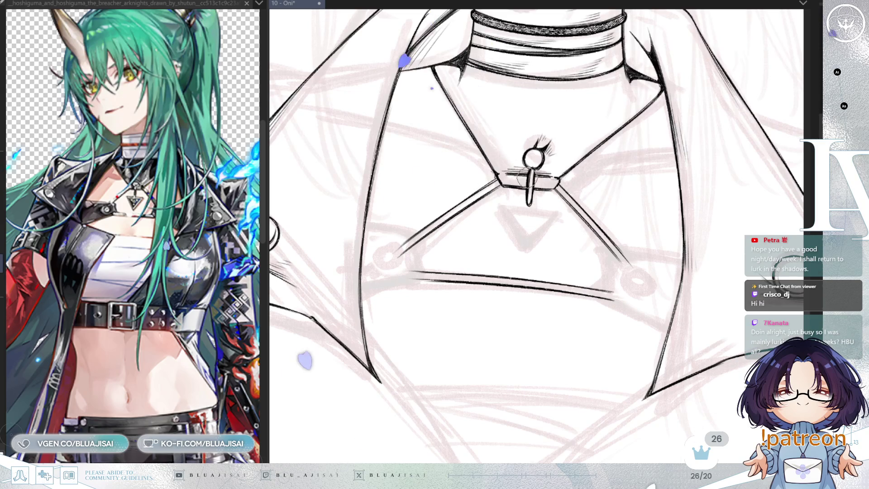
key(e)
mouse_move(528, 195)
mouse_down()
mouse_move(475, 194)
mouse_move(469, 206)
mouse_up()
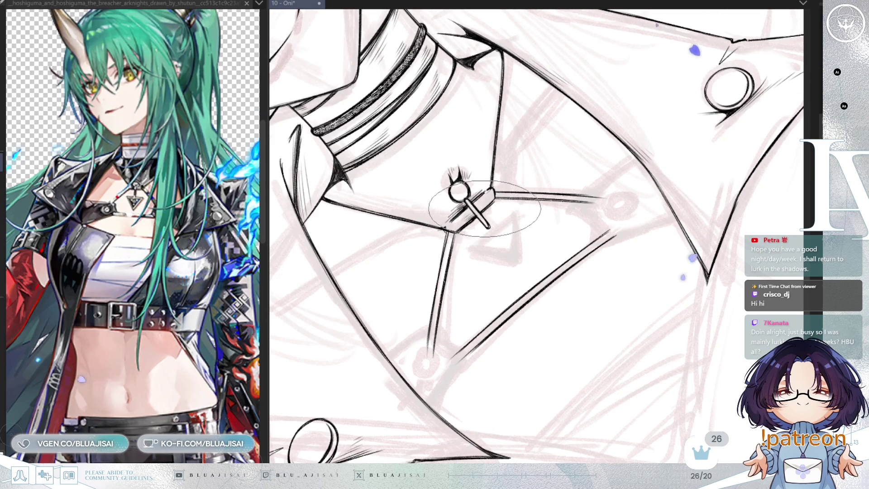
scroll(484, 208, down, 5)
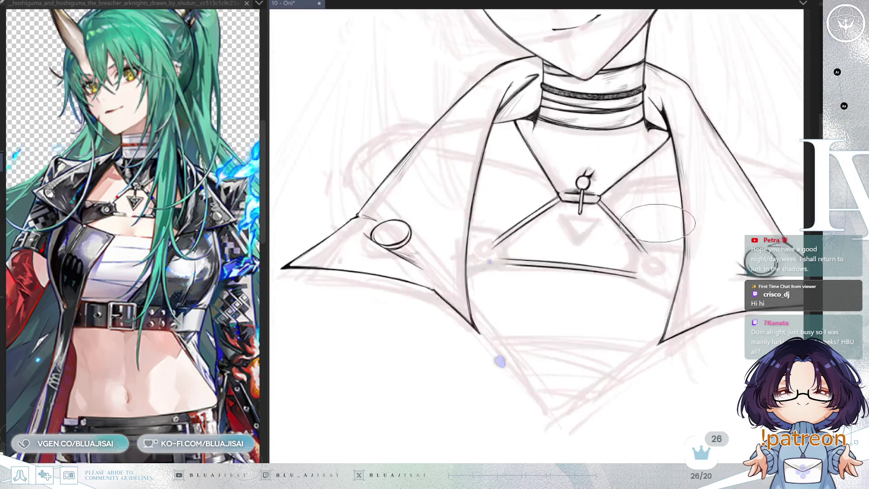
key(ctrl+s)
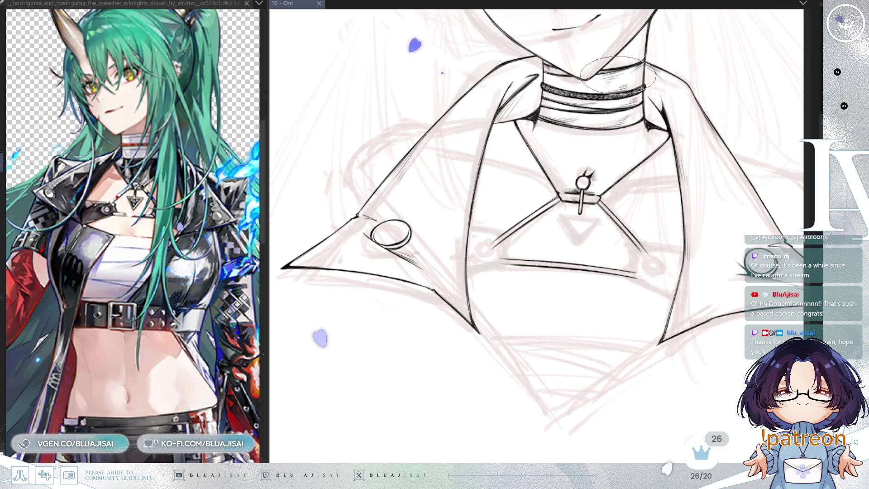
Ink the outlined inverted triangle pendant below the ring under the harness bar
scroll(522, 201, up, 5)
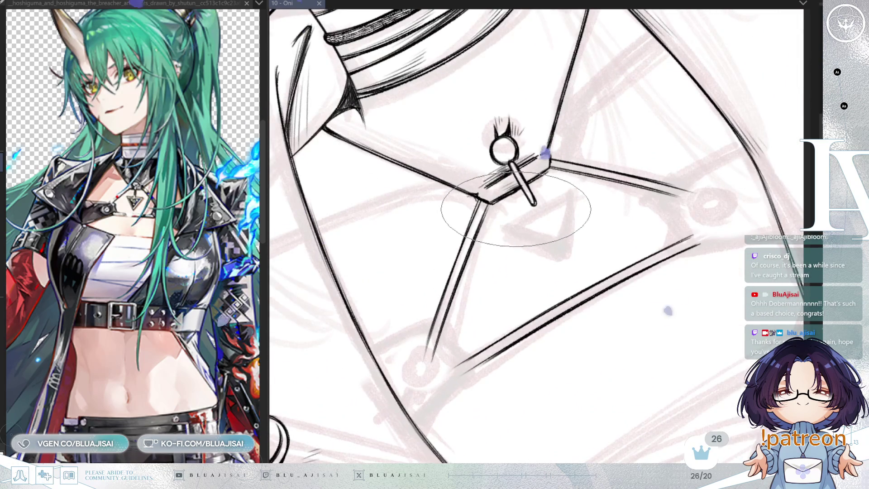
click(506, 213)
drag(501, 214, 552, 183)
key(asciicircum)
drag(526, 211, 558, 242)
key(asciicircum)
key(asciicircum)
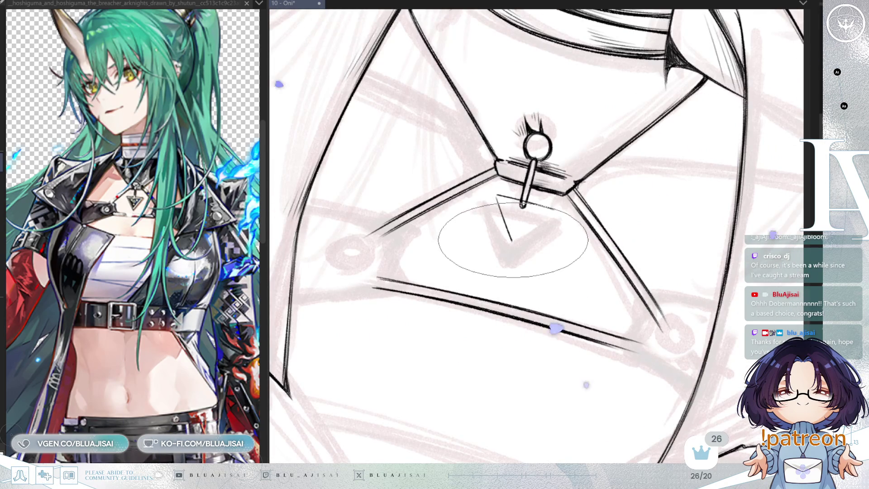
drag(553, 210, 511, 241)
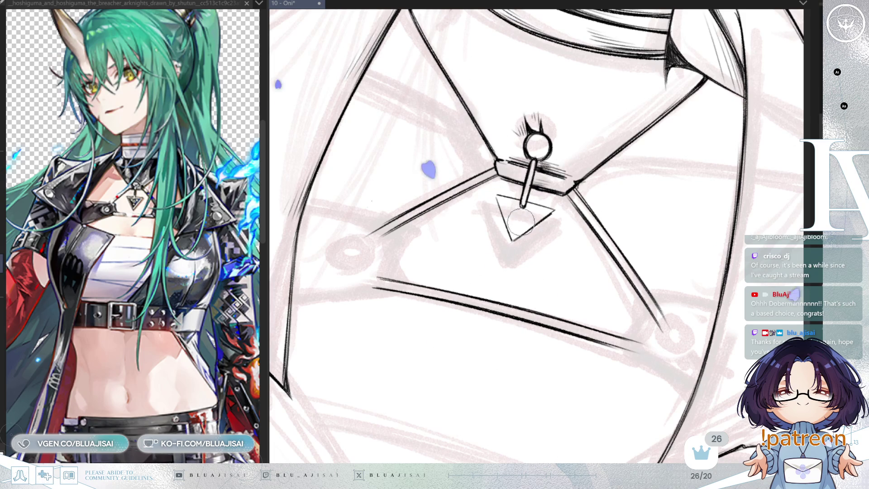
Fine-tune the canvas rotation and mirror the view to check the pendant's symmetry
key(minus)
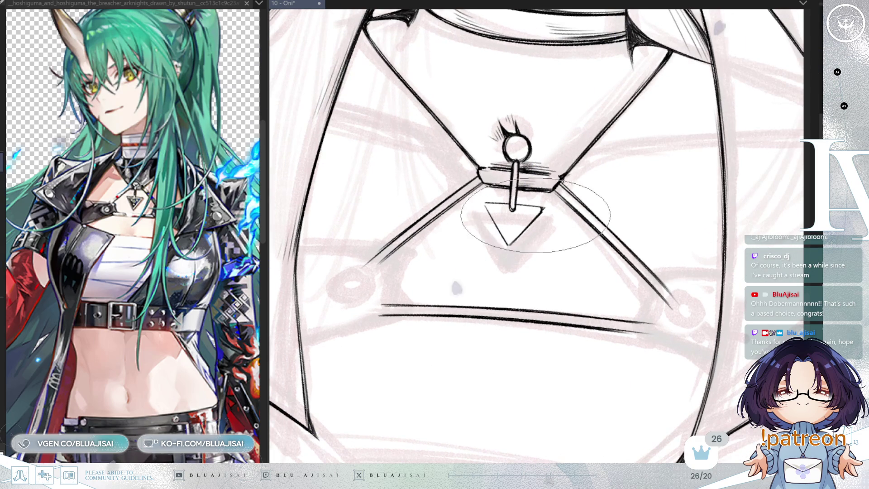
key(minus)
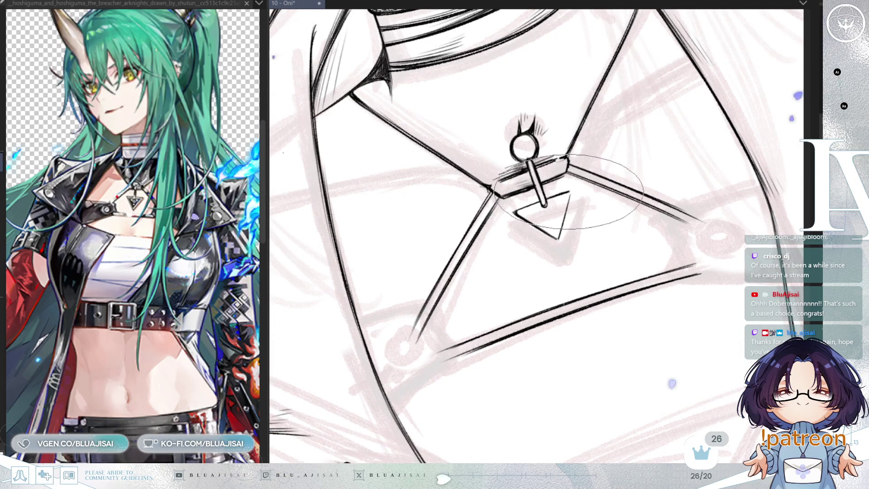
key(asciicircum)
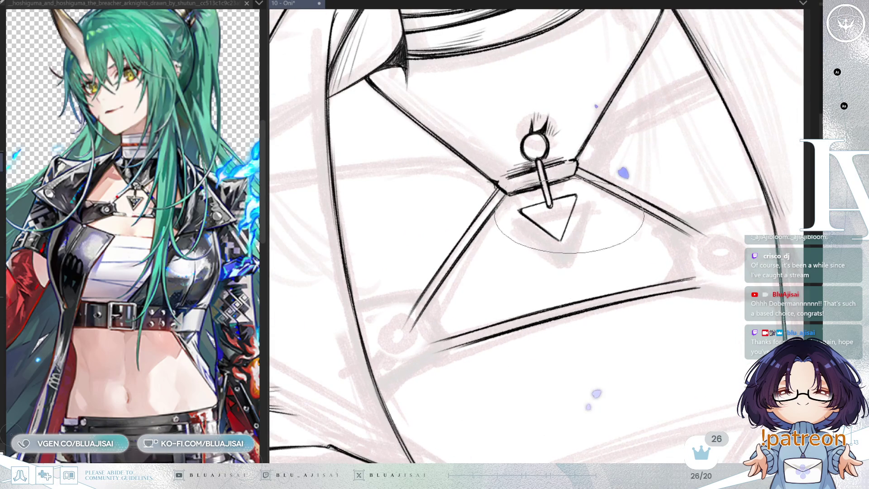
key(minus)
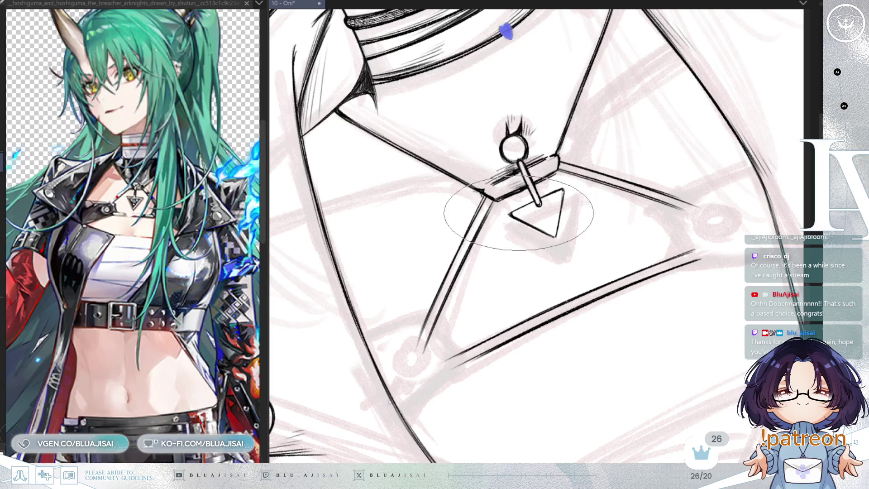
key(asciicircum)
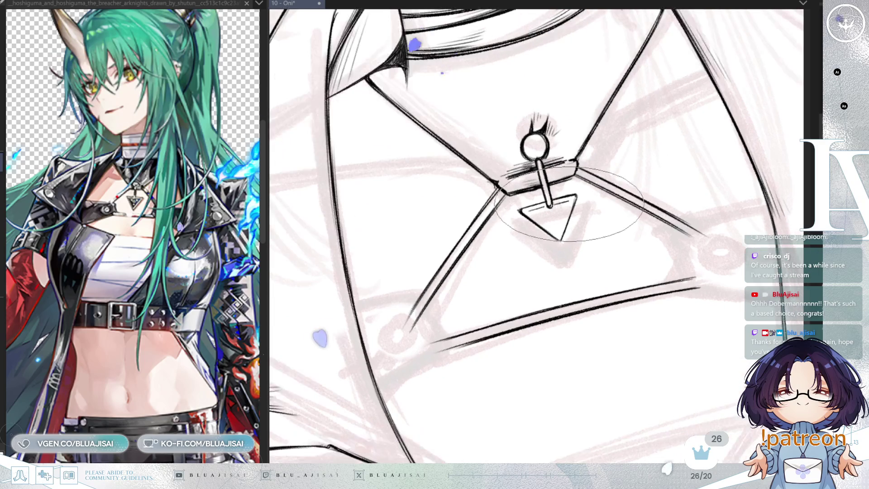
key(minus)
key(h)
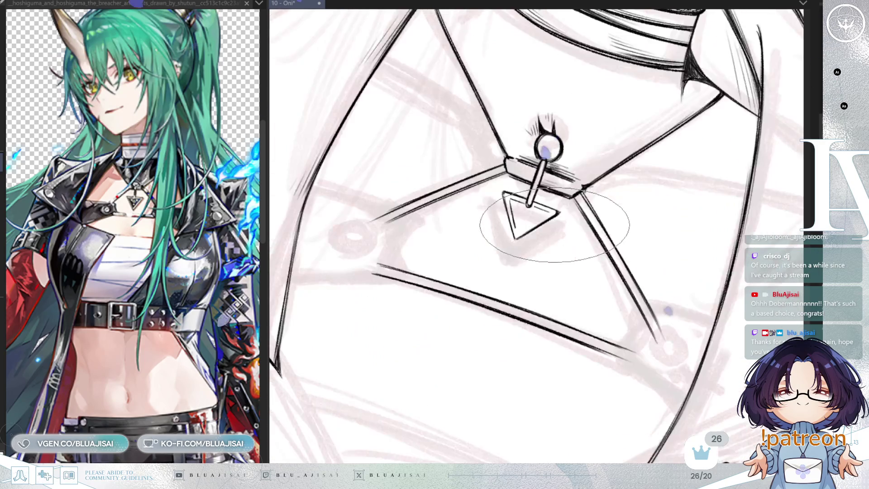
key(asciicircum)
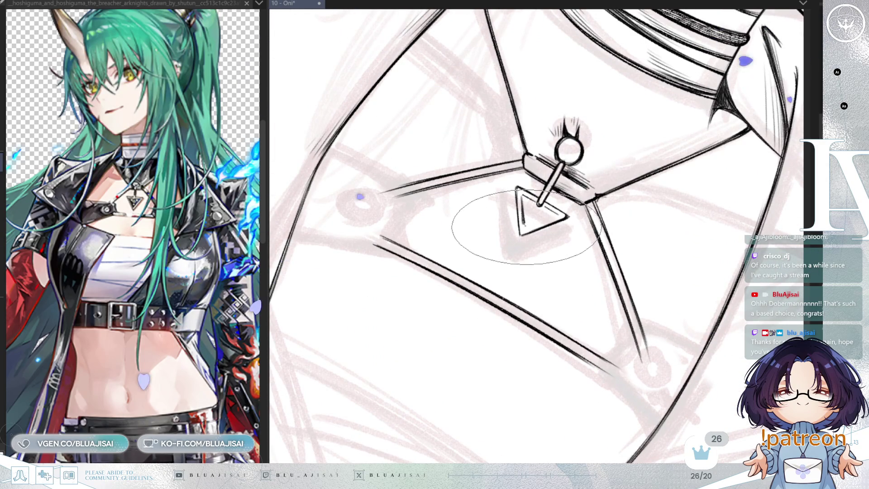
Flip the view back to normal and level it to show the choker and pendant
scroll(556, 220, down, 3)
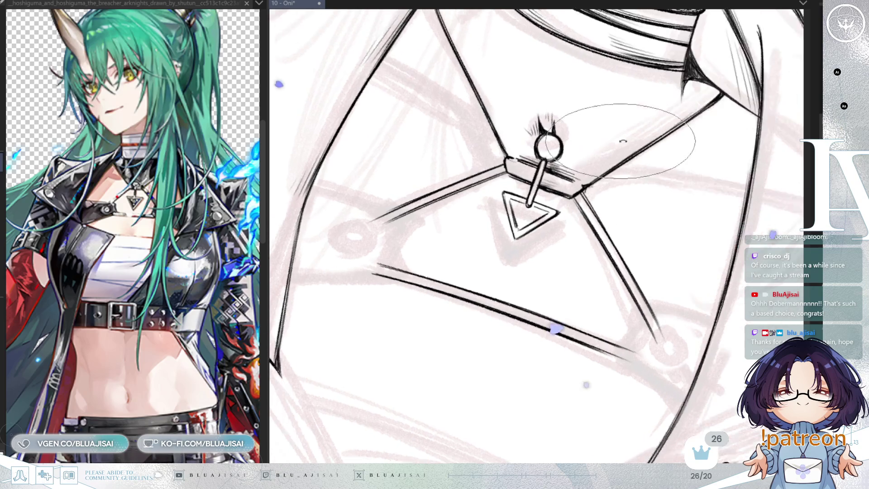
drag(597, 275, 553, 282)
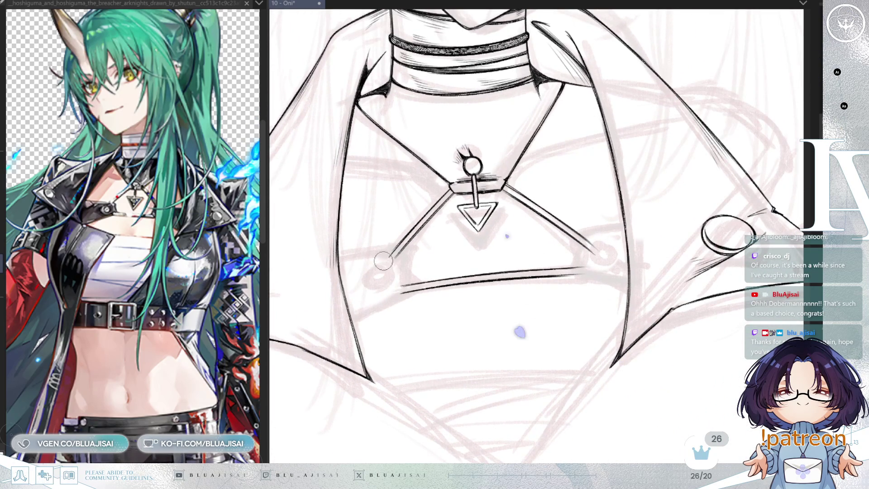
key(h)
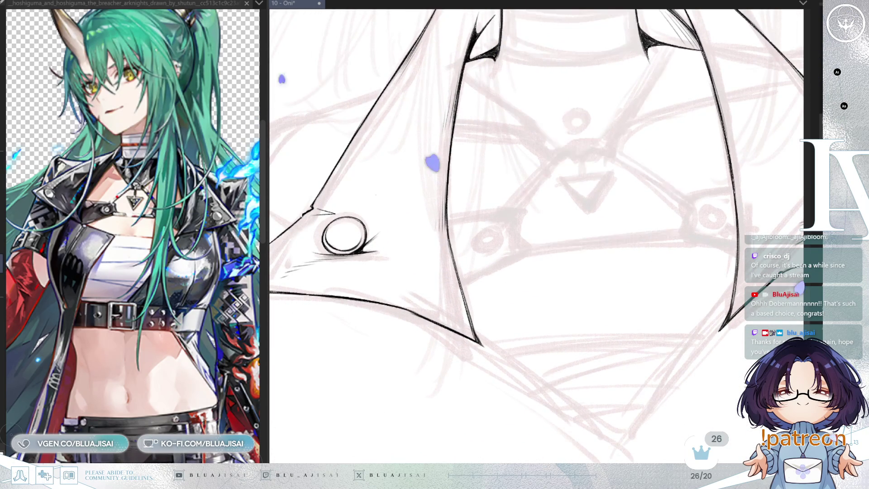
drag(534, 262, 460, 288)
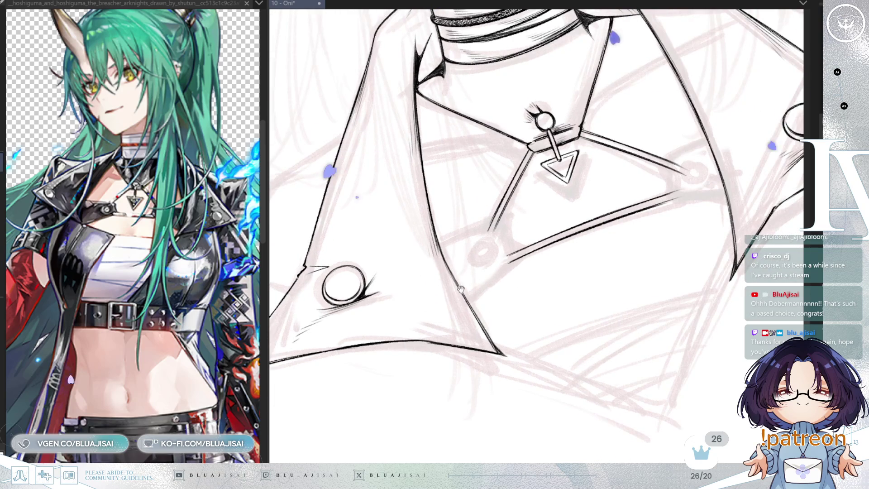
drag(466, 268, 504, 282)
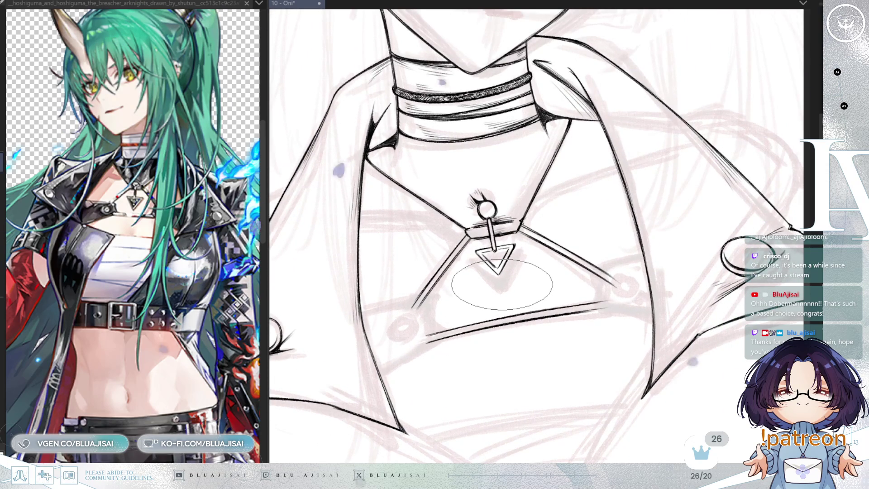
mouse_move(502, 285)
mouse_down()
mouse_move(507, 254)
mouse_move(509, 271)
mouse_up()
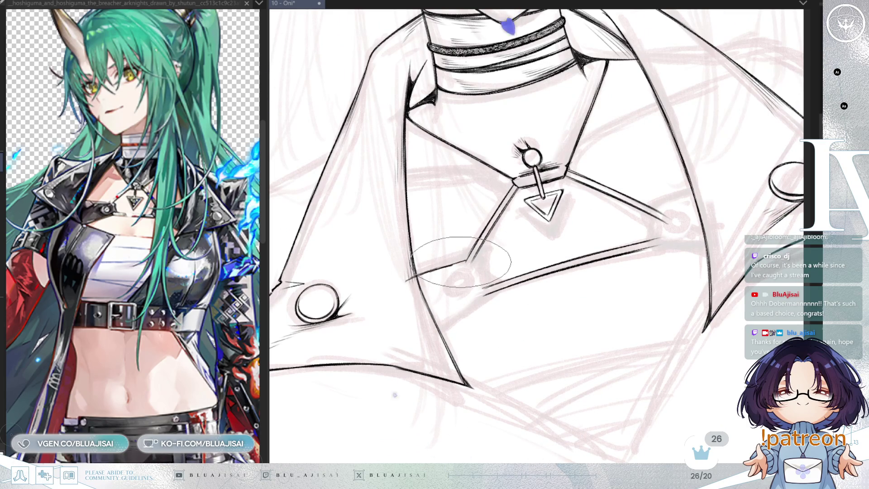
Zoom in on the harness junction and extend the harness line down to the lower strap
drag(474, 89, 433, 162)
mouse_move(453, 266)
mouse_down()
mouse_move(446, 281)
mouse_move(495, 270)
mouse_up()
scroll(468, 280, up, 2)
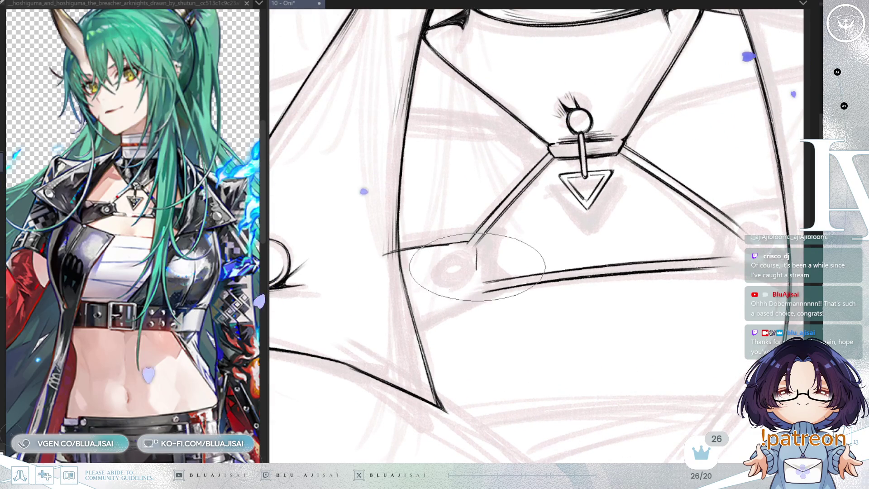
drag(476, 267, 481, 289)
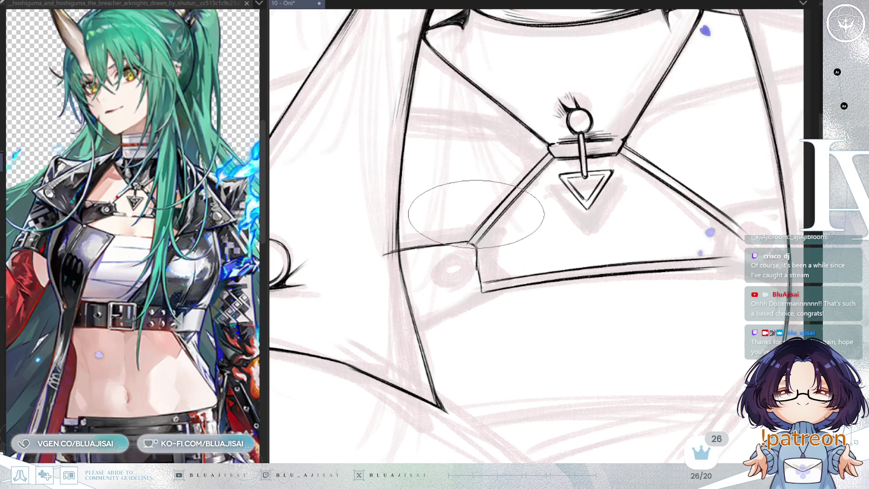
scroll(476, 214, up, 2)
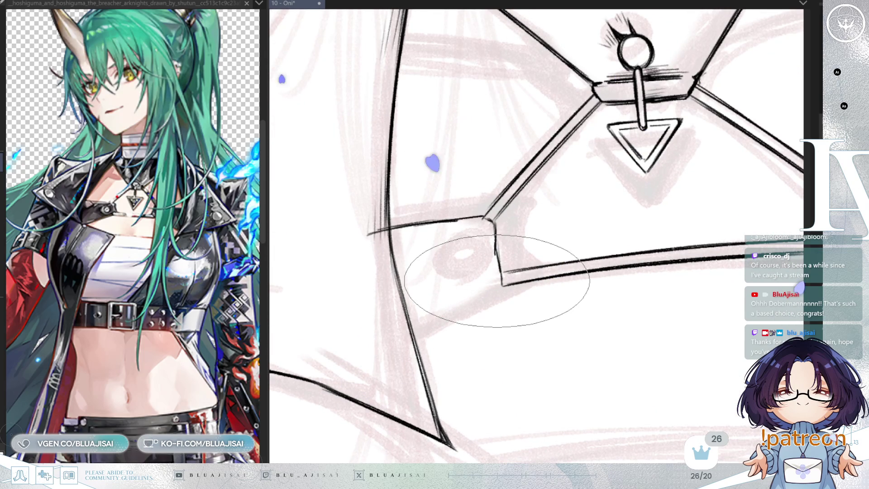
Ink a curved connector stroke at the strap junction, redrawing it after one undo
key(minus)
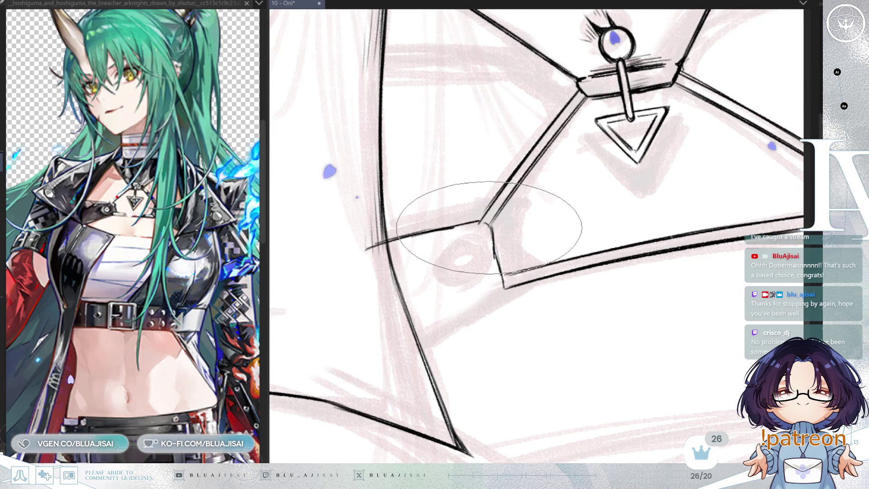
drag(446, 249, 470, 231)
key(ctrl+z)
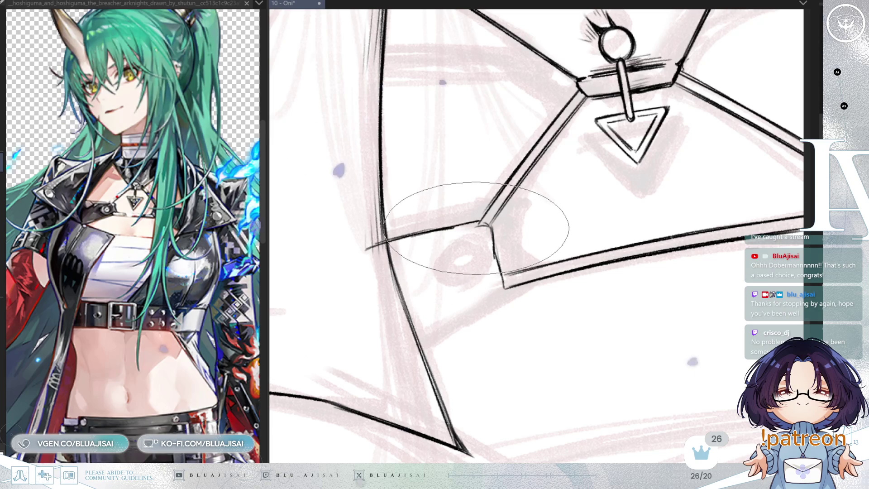
mouse_move(453, 236)
mouse_down()
mouse_move(430, 272)
mouse_move(474, 292)
mouse_up()
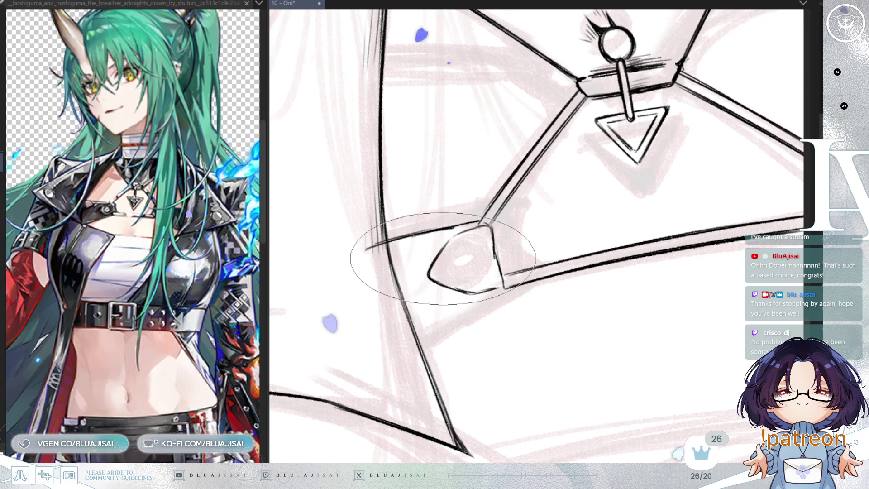
With the larger pen, ink the strap line into the connector's bottom corner
drag(482, 272, 474, 282)
key(minus)
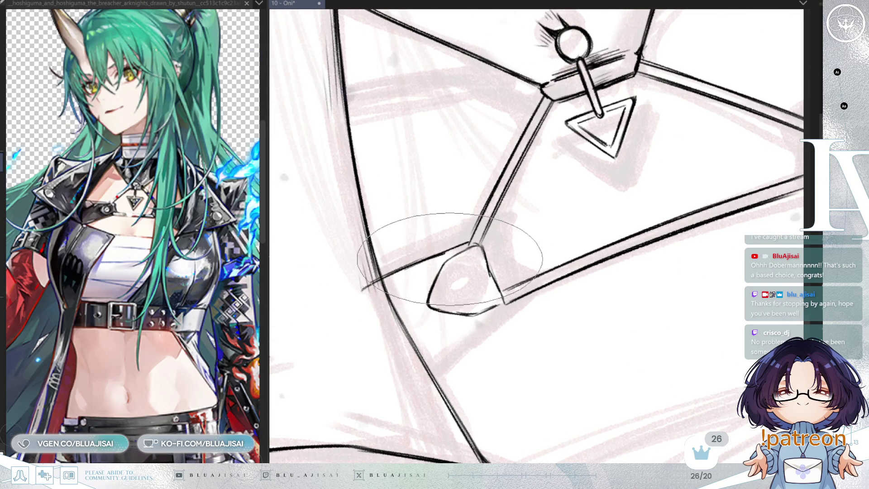
key(minus)
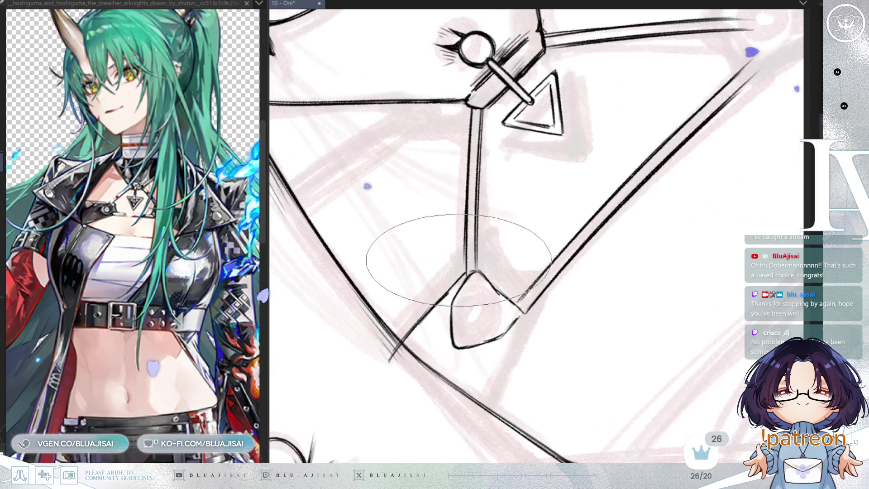
key(minus)
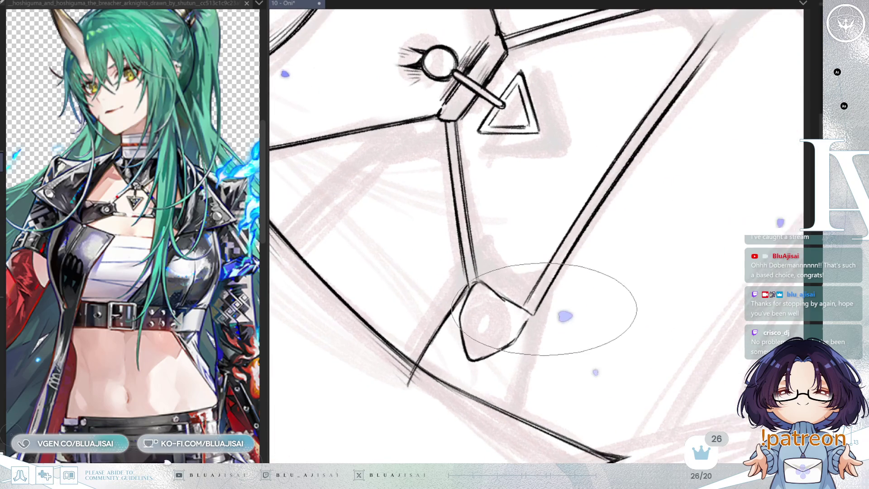
key(asciicircum)
key(asciicircum)
key(asciicircum)
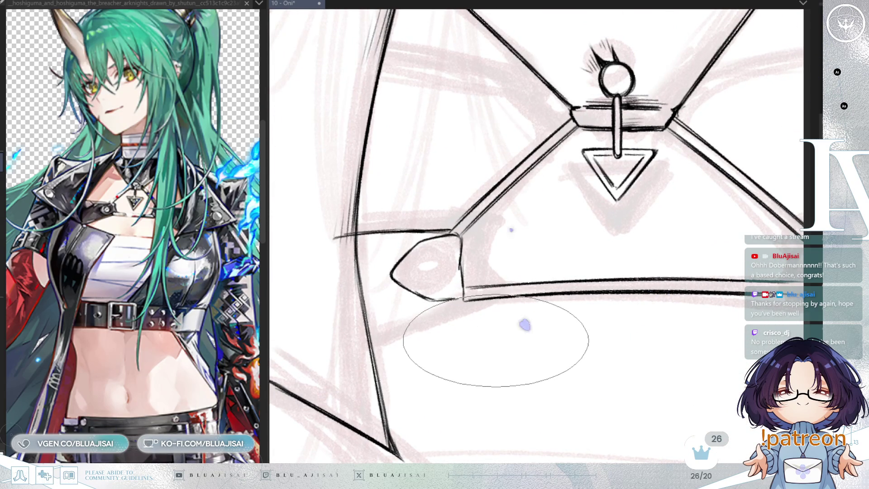
key(minus)
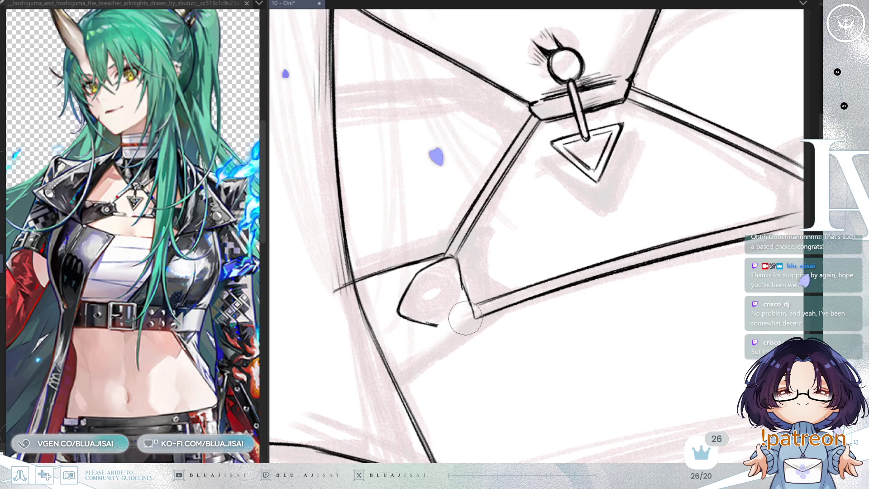
key(e)
drag(434, 324, 468, 306)
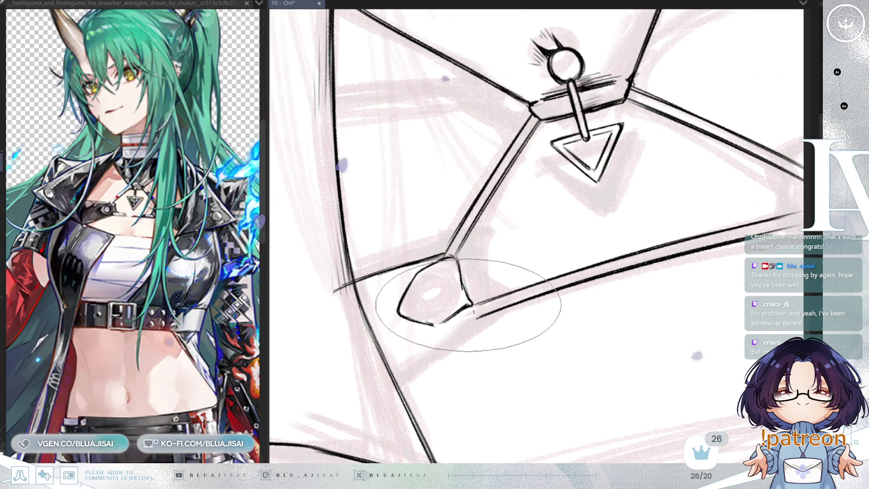
mouse_move(450, 334)
mouse_down()
mouse_move(450, 320)
mouse_move(496, 297)
mouse_up()
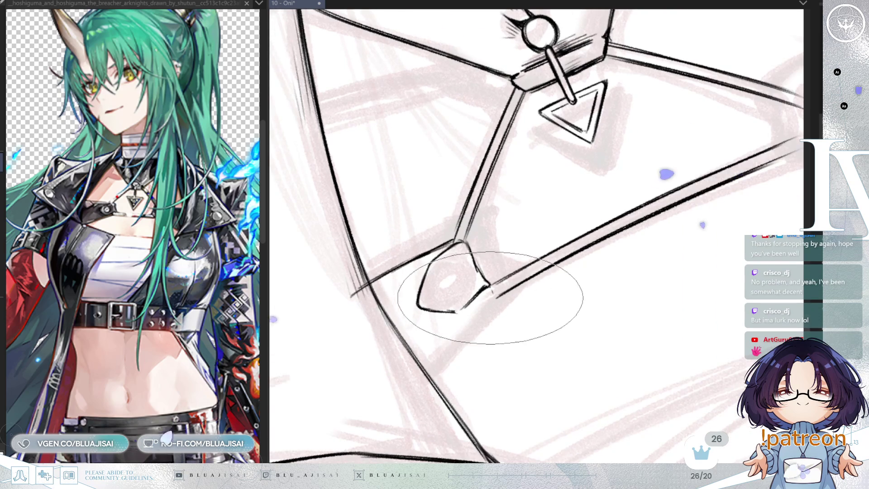
Extend the strap line down-left and add a short shading stroke inside the connector
drag(452, 330, 415, 382)
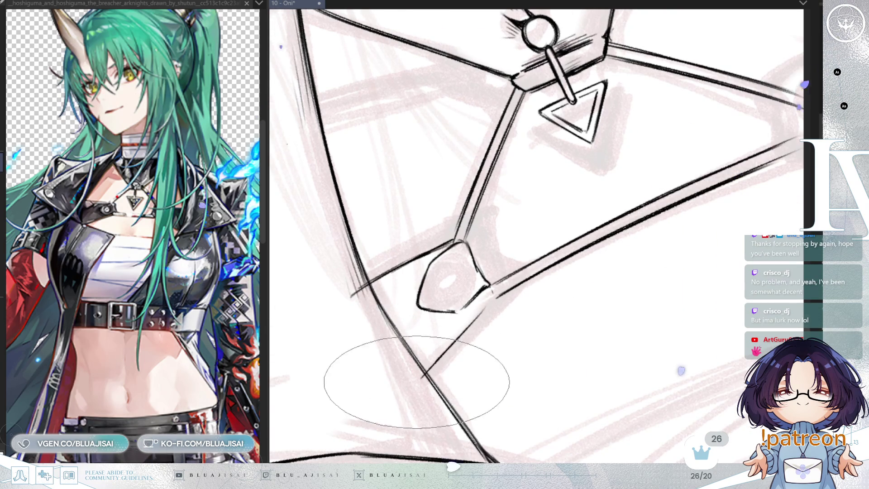
drag(495, 291, 466, 194)
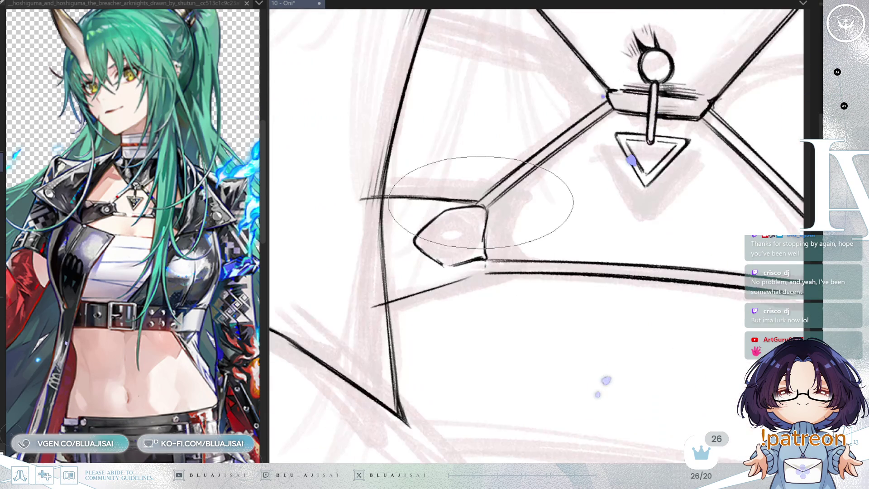
drag(472, 249, 473, 214)
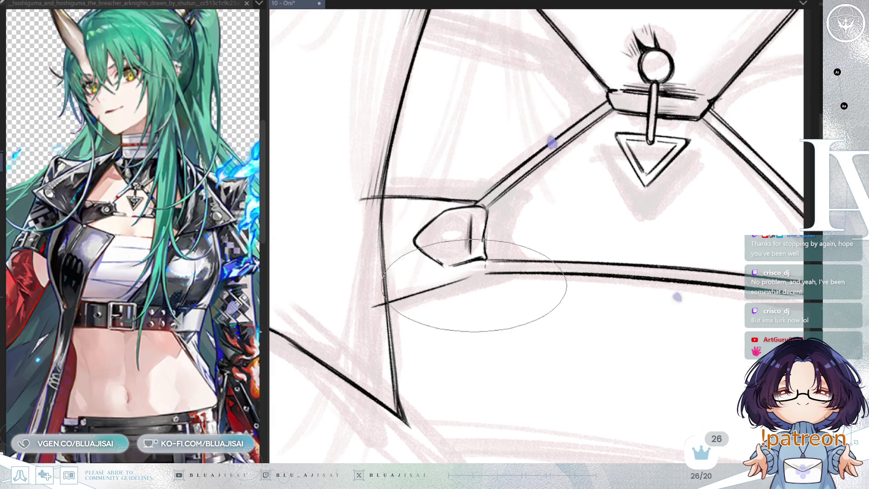
key(minus)
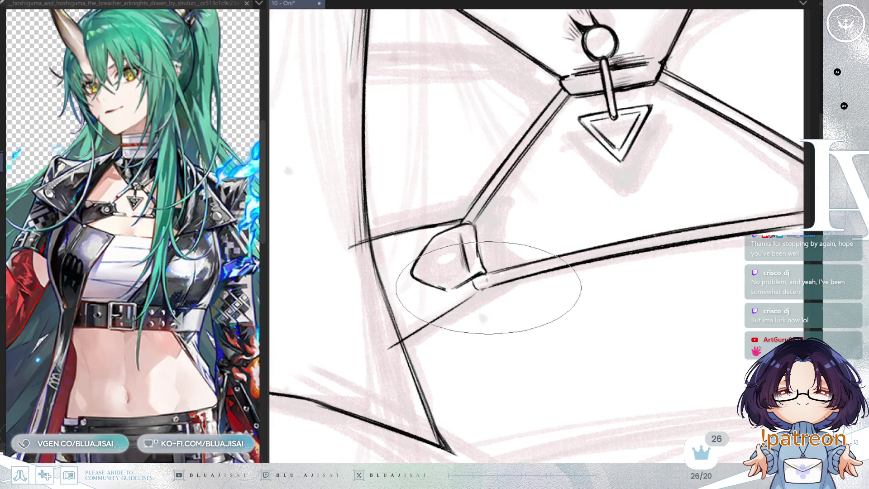
key(minus)
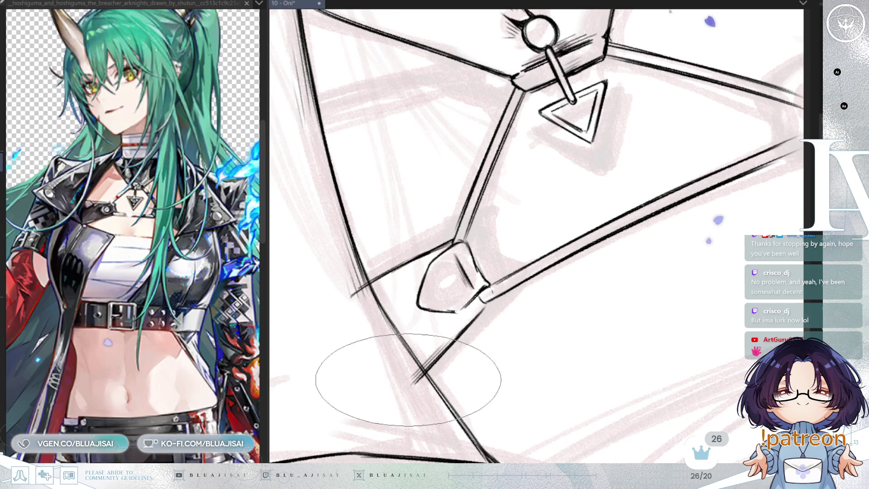
key(minus)
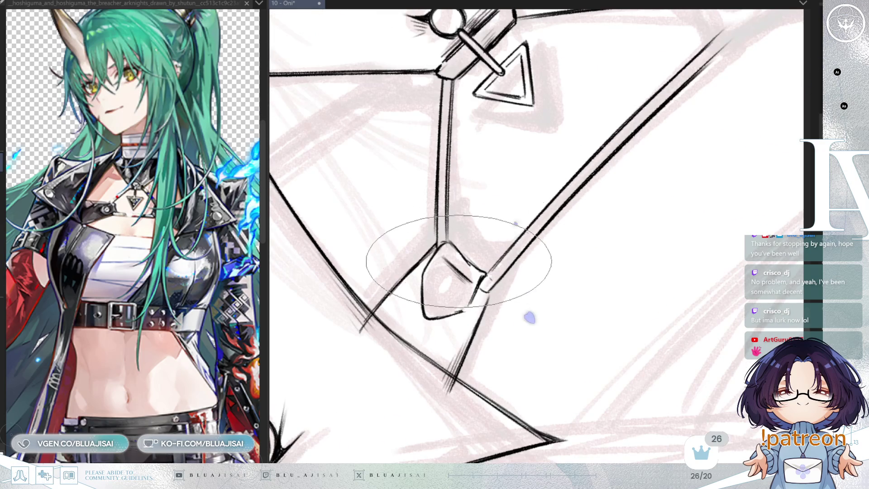
Save the lineart file, then ink the small round rivet hole in the connector
key(ctrl+s)
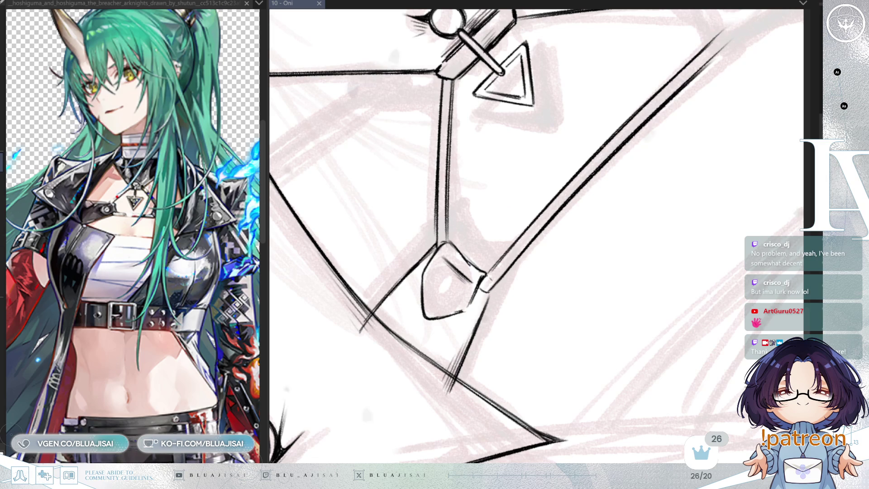
drag(392, 234, 578, 322)
key(End)
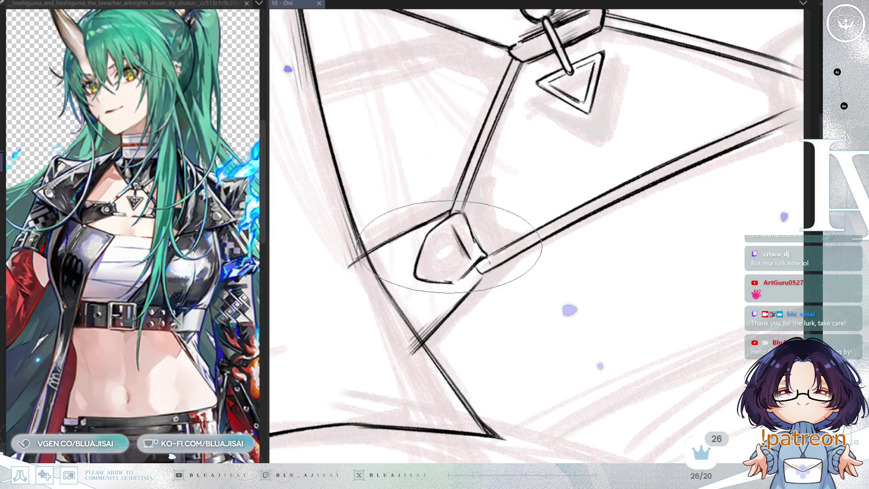
drag(442, 248, 439, 249)
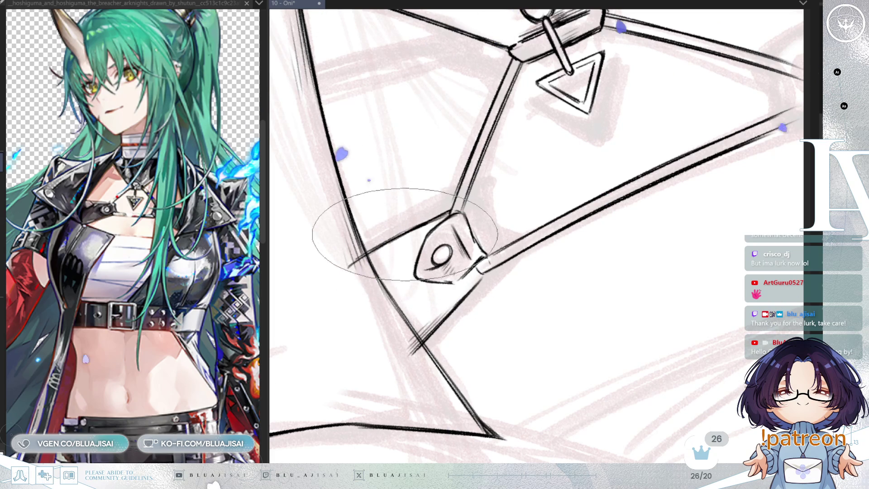
Rotate the canvas back clockwise until the strap lies level
key(asciicircum)
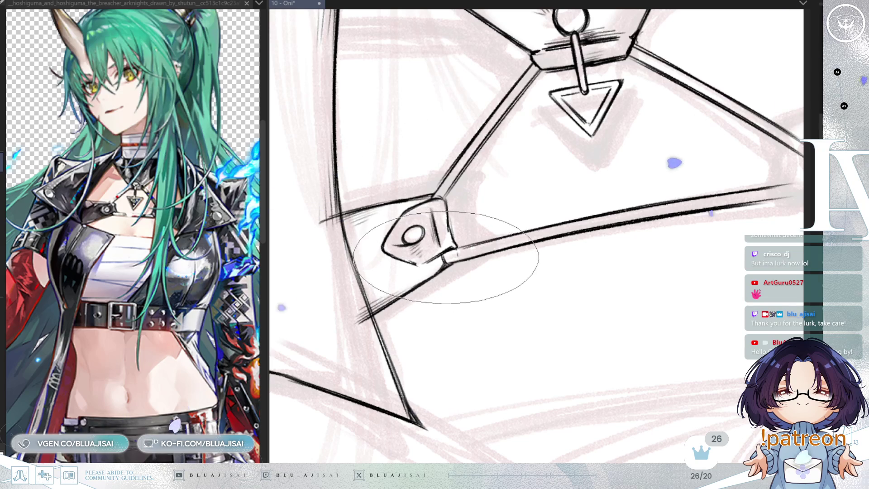
key(asciicircum)
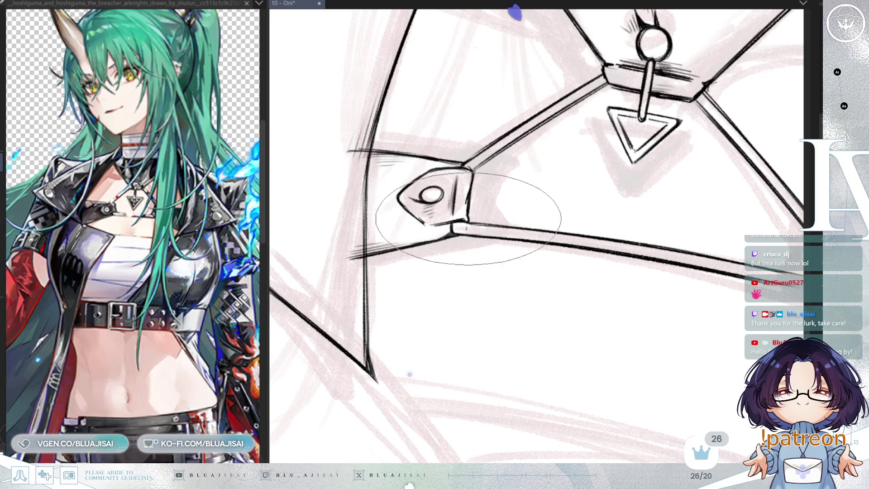
key(slash)
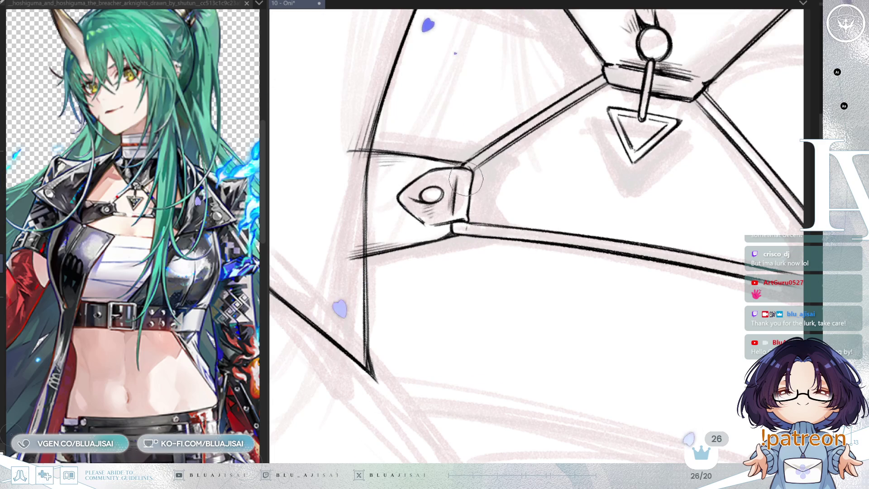
key(slash)
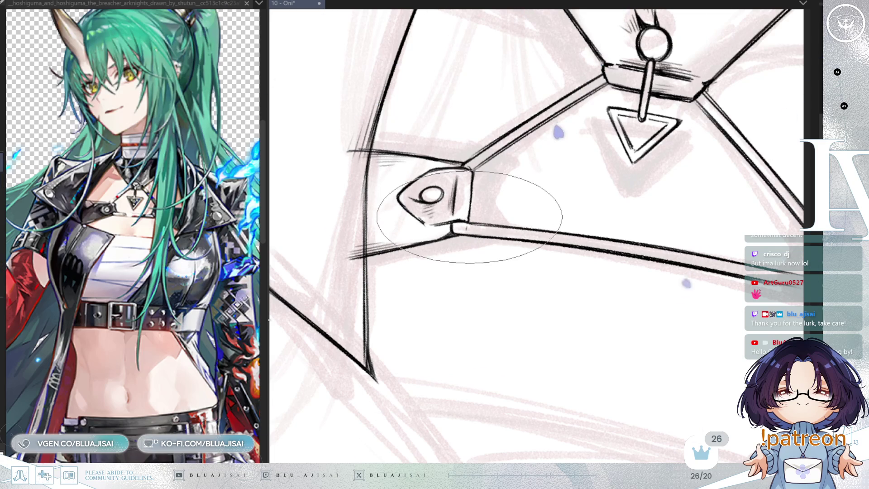
drag(470, 212, 547, 220)
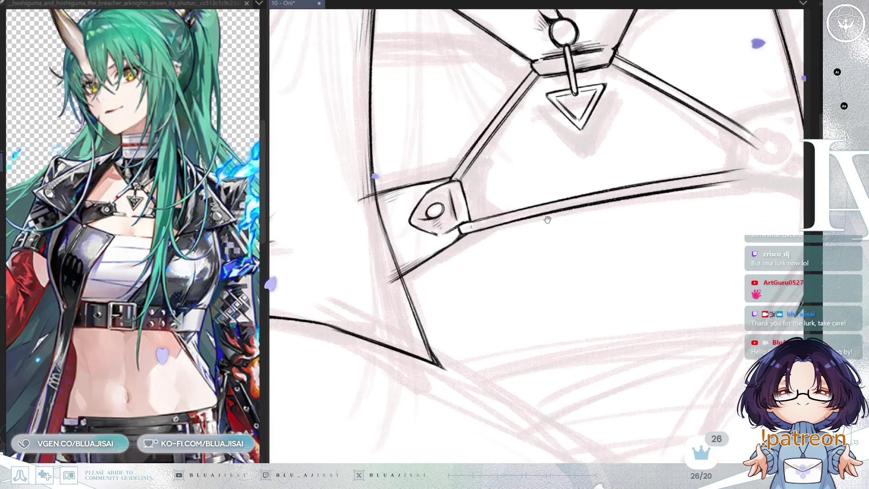
key(End)
key(End)
key(End)
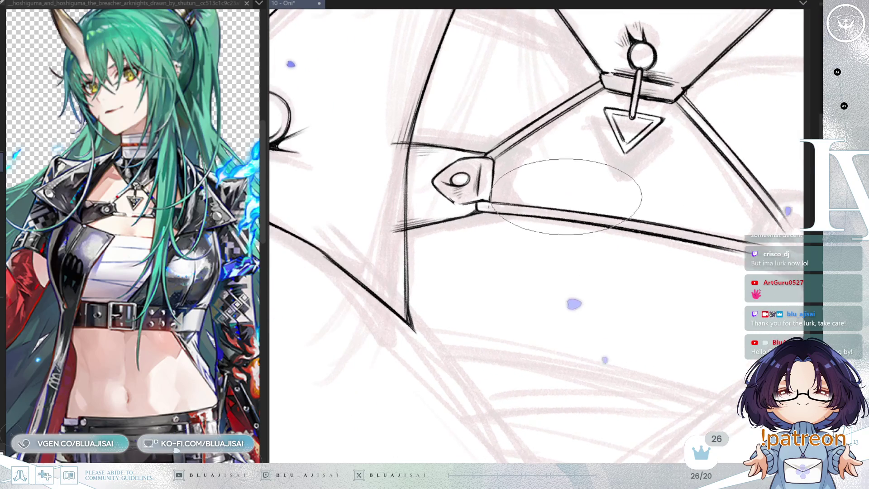
key(Delete)
Zoom out and step the rotation until the strap slopes up-right
scroll(681, 124, up, 2)
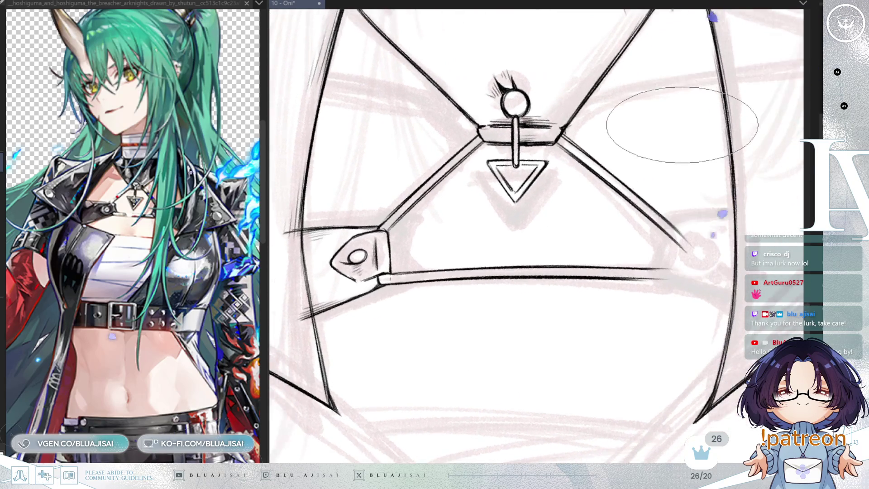
scroll(682, 124, down, 1)
key(Delete)
key(Delete)
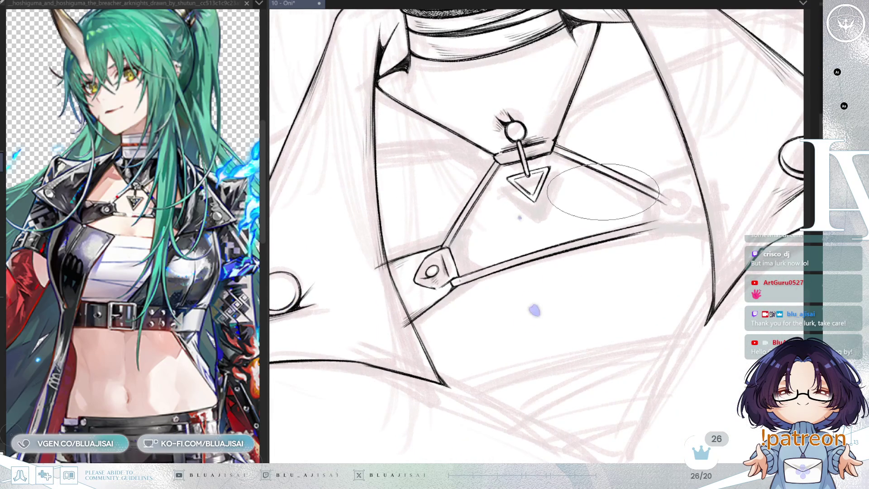
scroll(603, 191, up, 3)
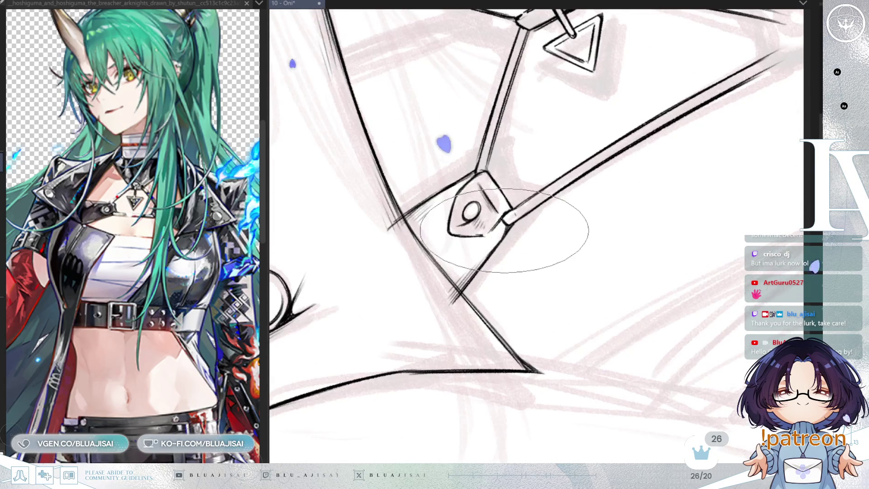
scroll(507, 230, down, 2)
key(Delete)
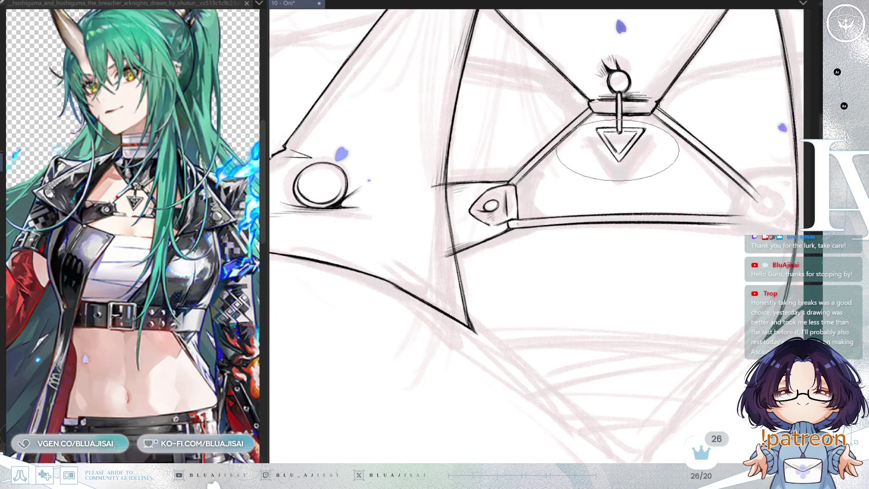
scroll(614, 153, up, 1)
scroll(614, 152, down, 1)
key(Delete)
scroll(616, 179, up, 1)
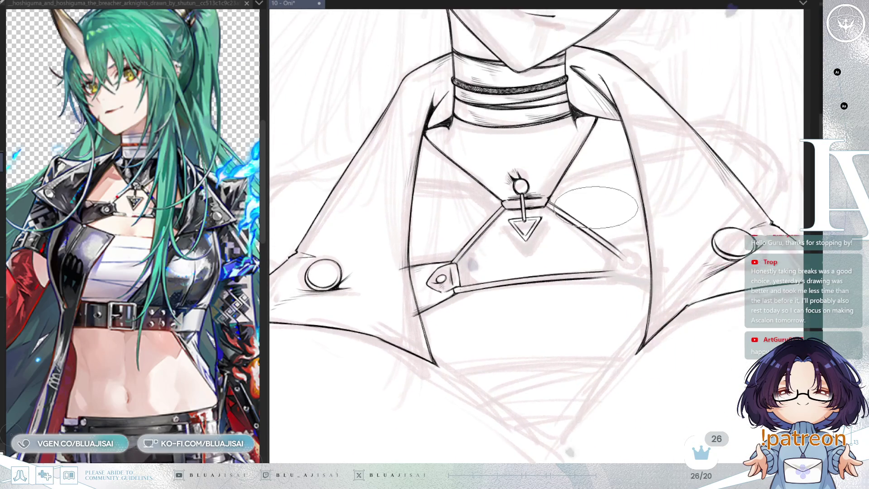
Pan to fit the whole collar and lapels, then zoom in on the chest harness
mouse_move(615, 178)
mouse_down()
mouse_move(607, 213)
mouse_move(632, 186)
mouse_up()
scroll(601, 213, down, 1)
scroll(594, 220, up, 1)
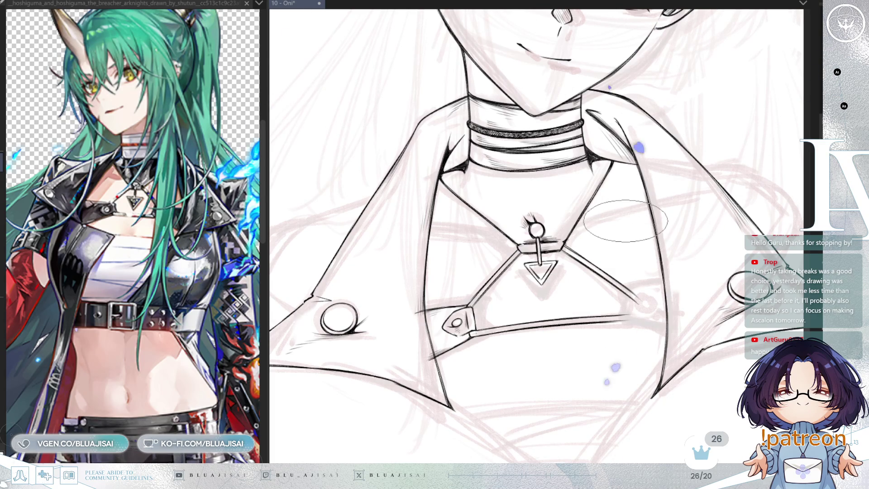
drag(614, 230, 595, 165)
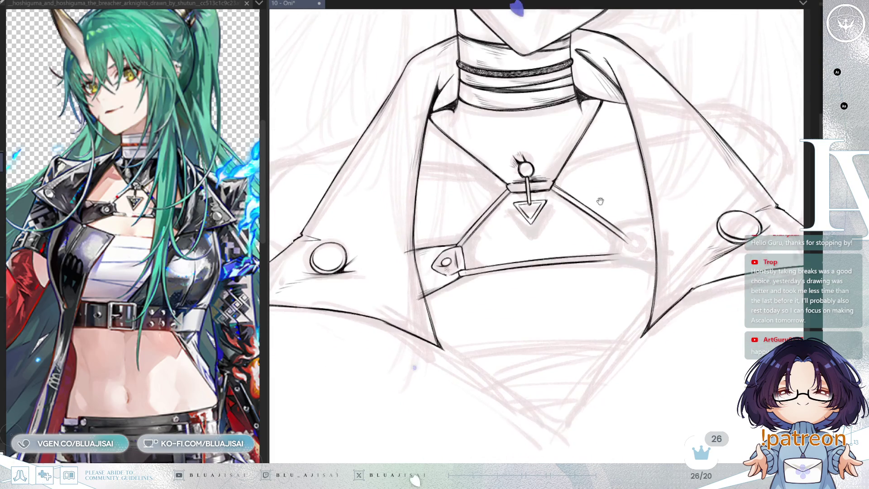
scroll(593, 244, down, 2)
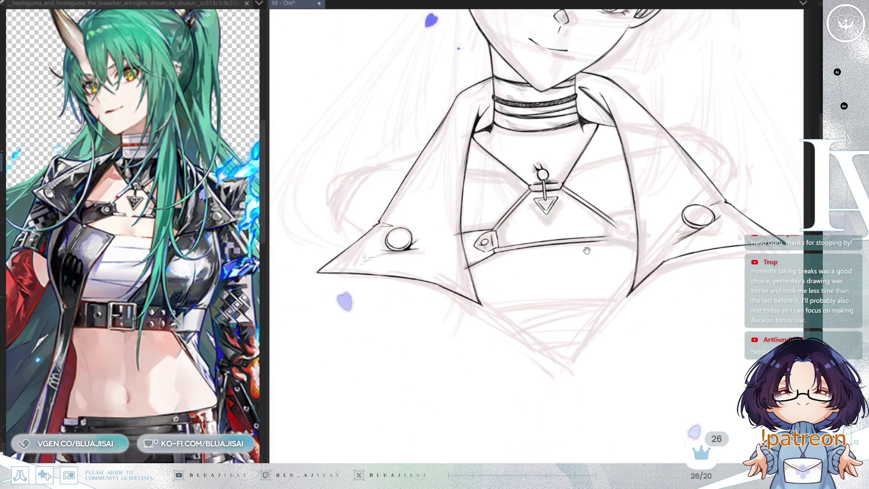
drag(652, 233, 621, 224)
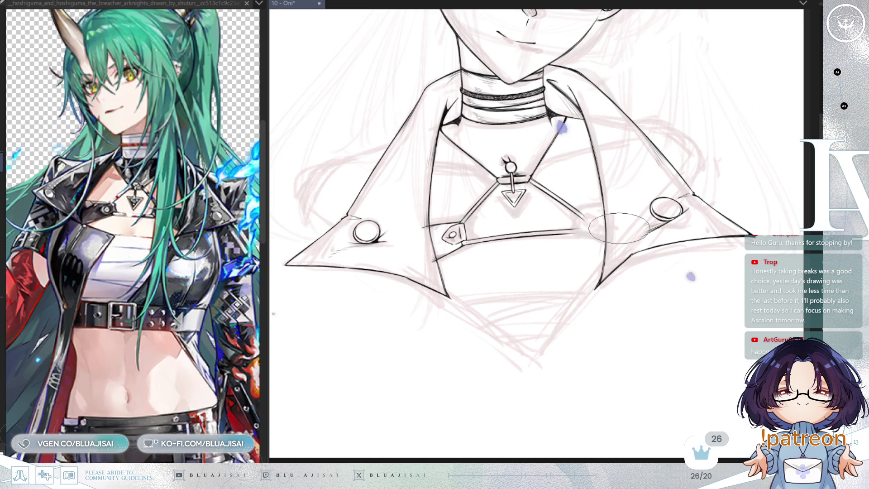
scroll(619, 229, down, 1)
scroll(615, 233, up, 2)
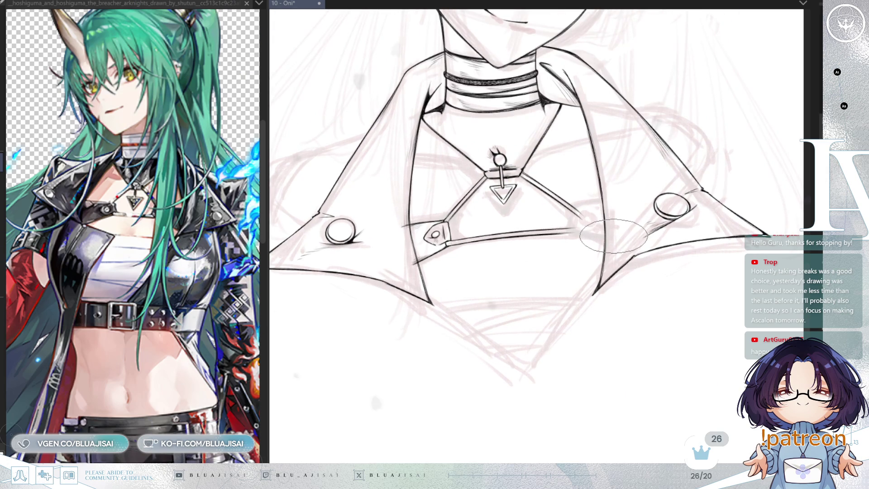
scroll(612, 265, up, 2)
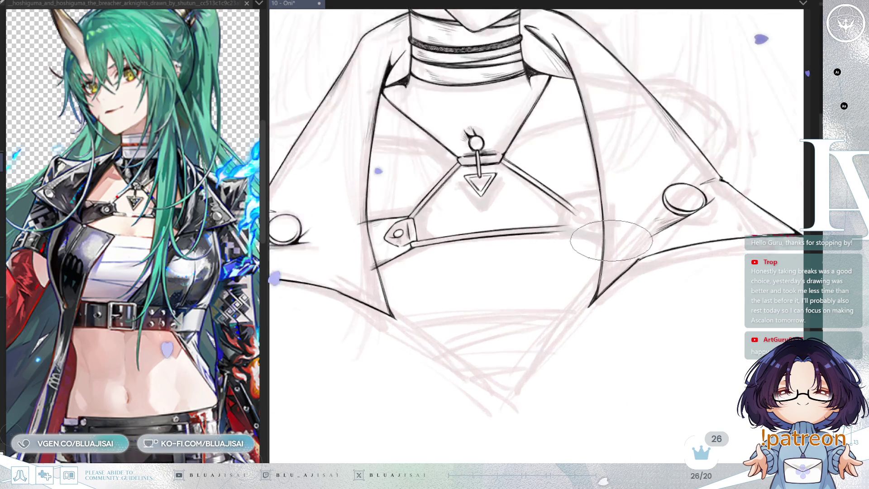
mouse_move(612, 265)
mouse_down()
mouse_move(580, 277)
mouse_move(600, 277)
mouse_up()
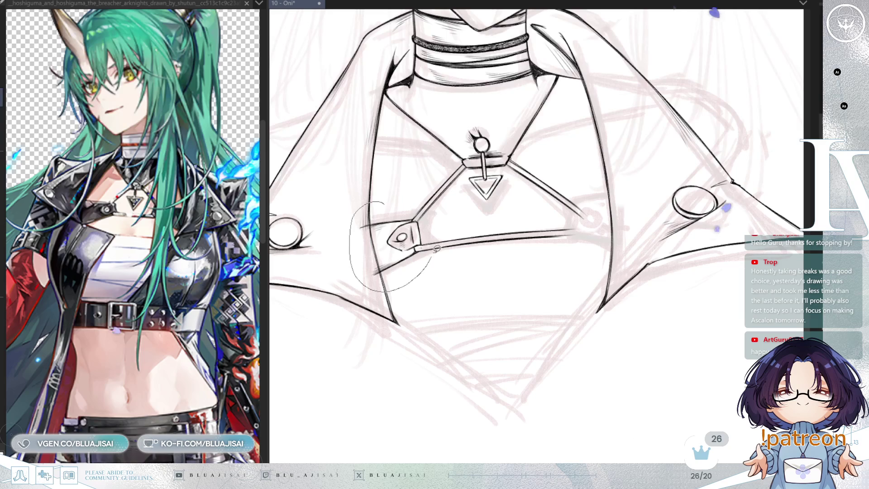
Copy the left strap buckle, mirror it horizontally and move it to the strap's right end
drag(436, 249, 445, 213)
key(ctrl+t)
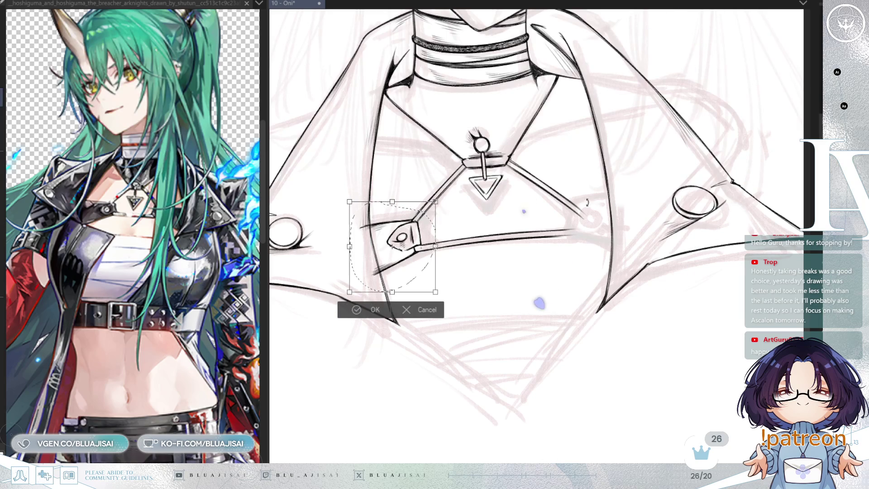
key(h)
mouse_move(399, 261)
mouse_down()
mouse_move(604, 260)
mouse_move(609, 249)
mouse_up()
Rotate and nudge the mirrored buckle to follow the right strap, then confirm and deselect
scroll(609, 249, up, 3)
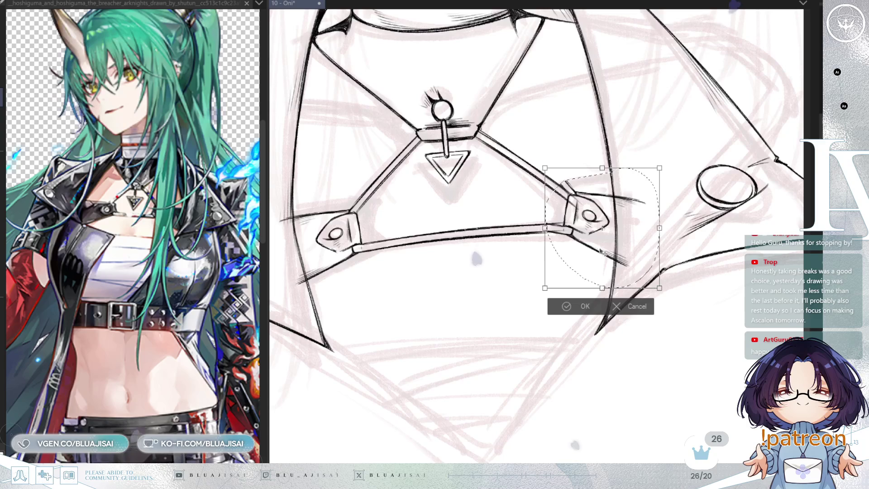
mouse_move(671, 218)
mouse_down()
mouse_move(687, 198)
mouse_move(666, 214)
mouse_move(652, 280)
mouse_up()
scroll(665, 214, up, 2)
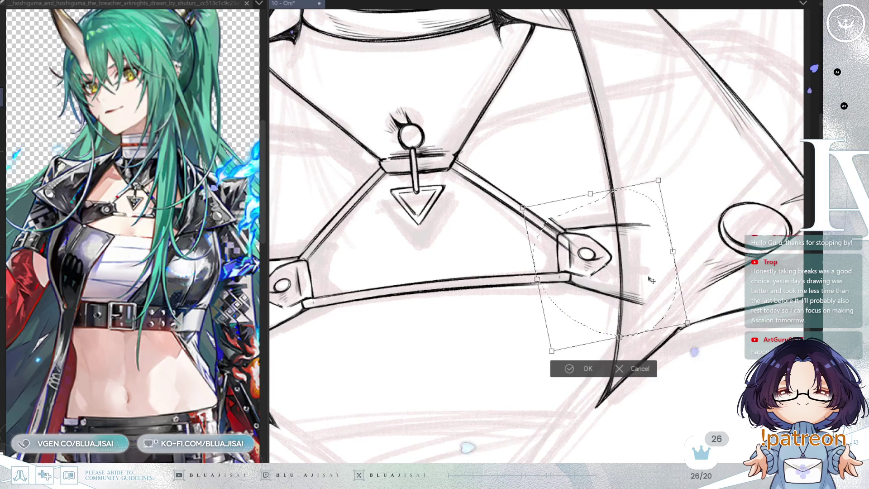
drag(541, 285, 540, 302)
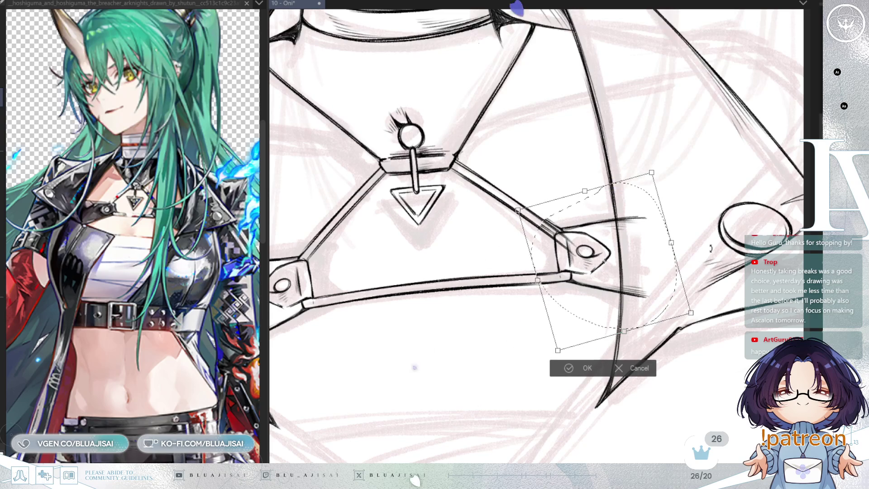
scroll(613, 291, up, 1)
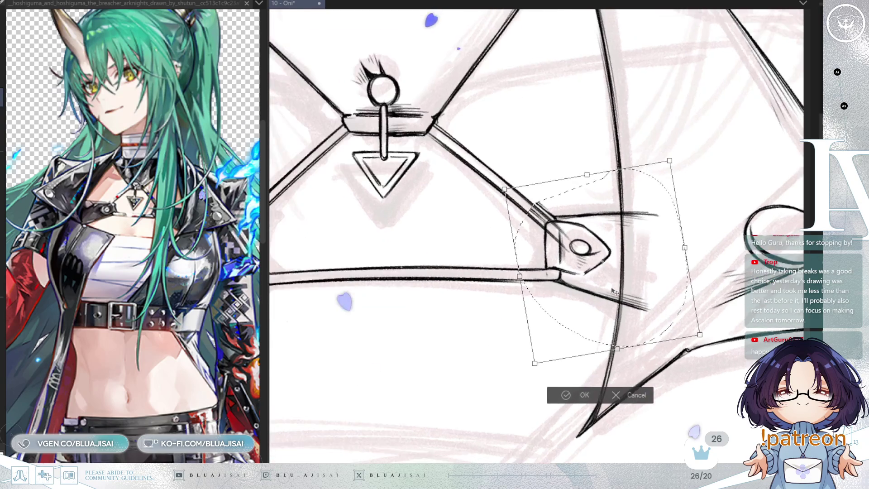
scroll(613, 291, down, 2)
drag(607, 307, 595, 311)
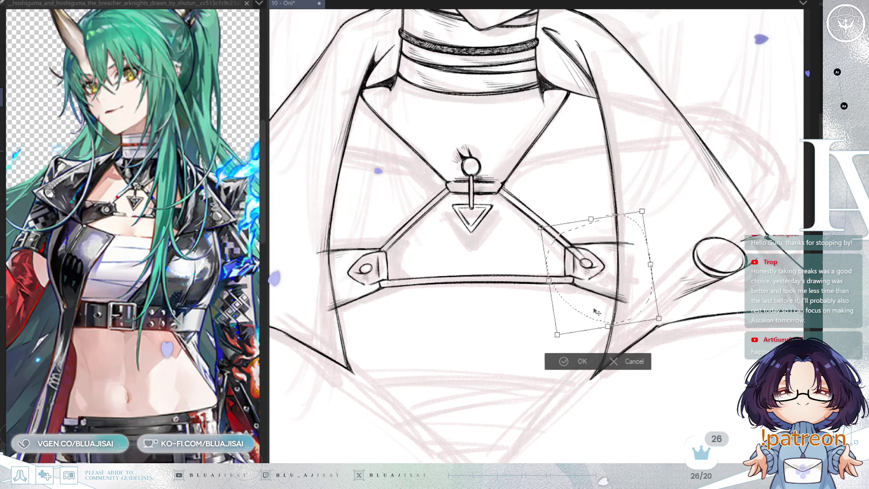
drag(596, 312, 598, 311)
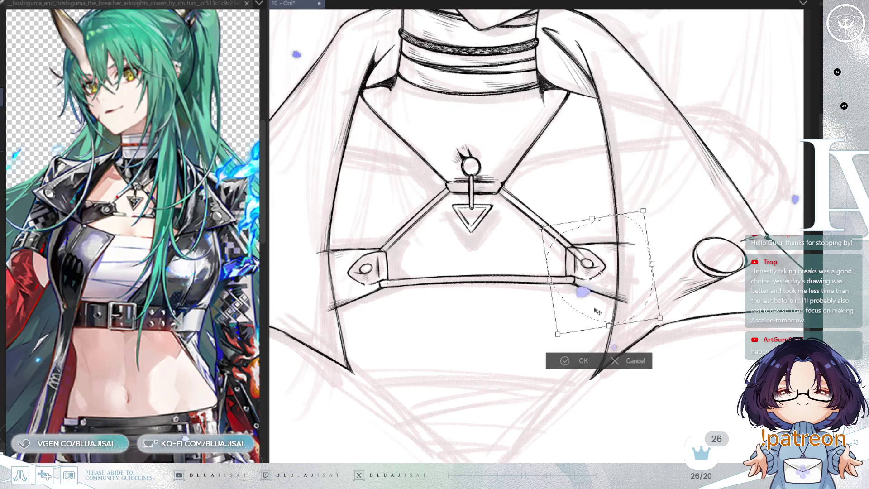
click(559, 359)
click(507, 344)
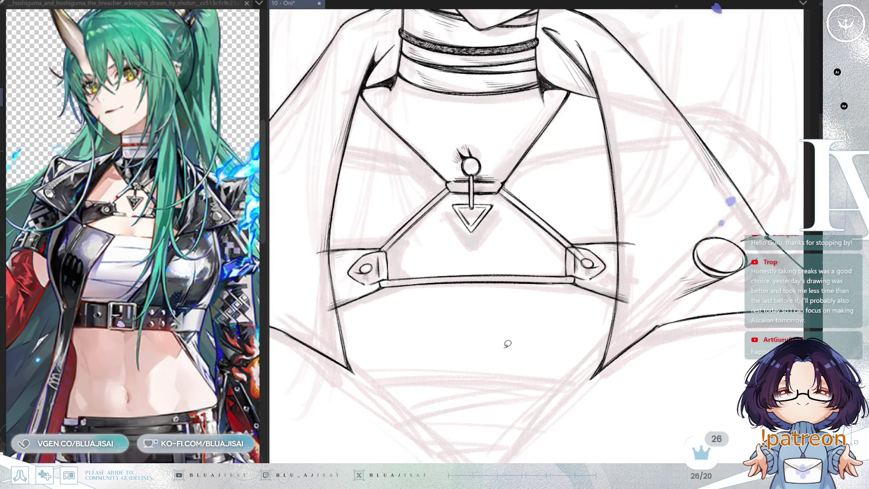
scroll(513, 346, up, 3)
scroll(583, 181, down, 3)
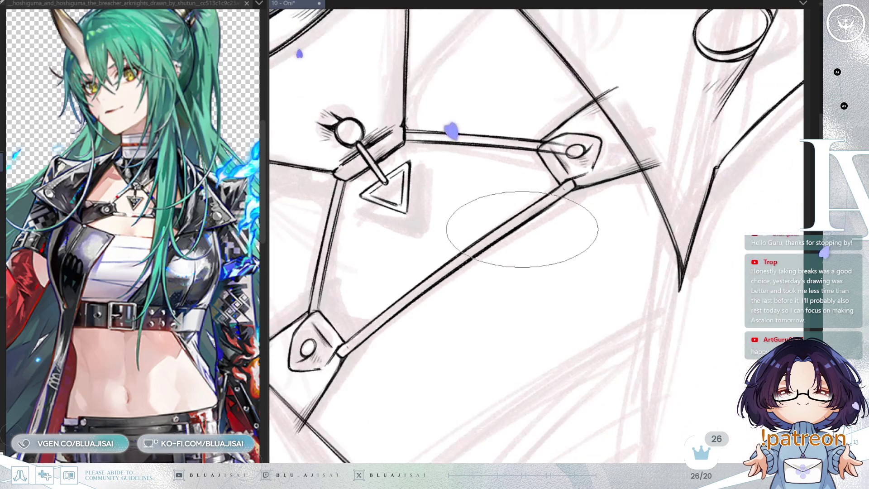
scroll(580, 240, up, 3)
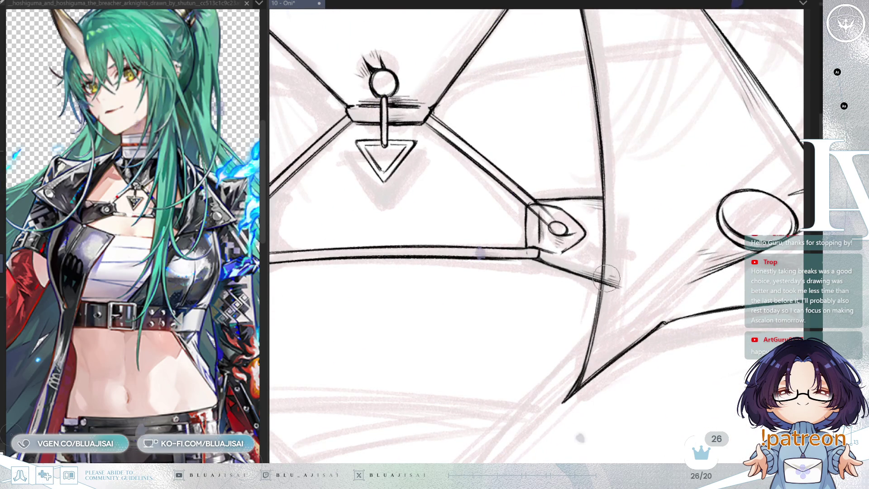
scroll(624, 300, down, 3)
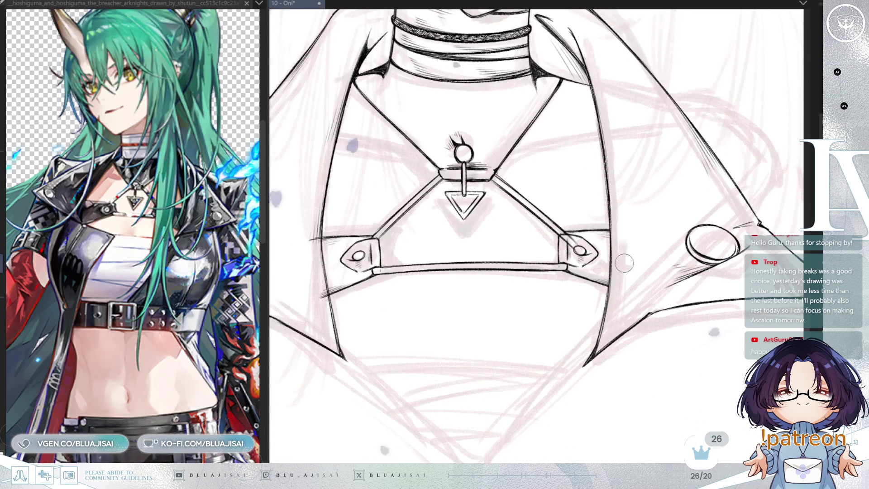
scroll(558, 230, up, 3)
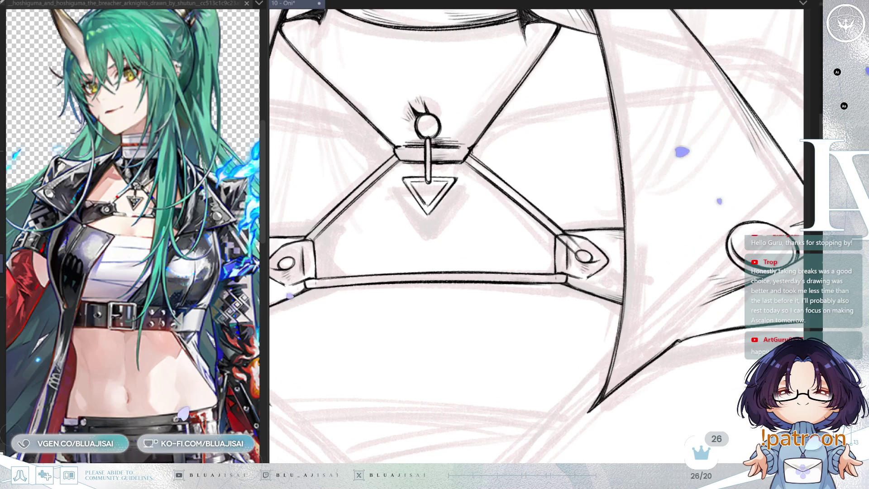
drag(419, 320, 692, 316)
scroll(469, 198, up, 1)
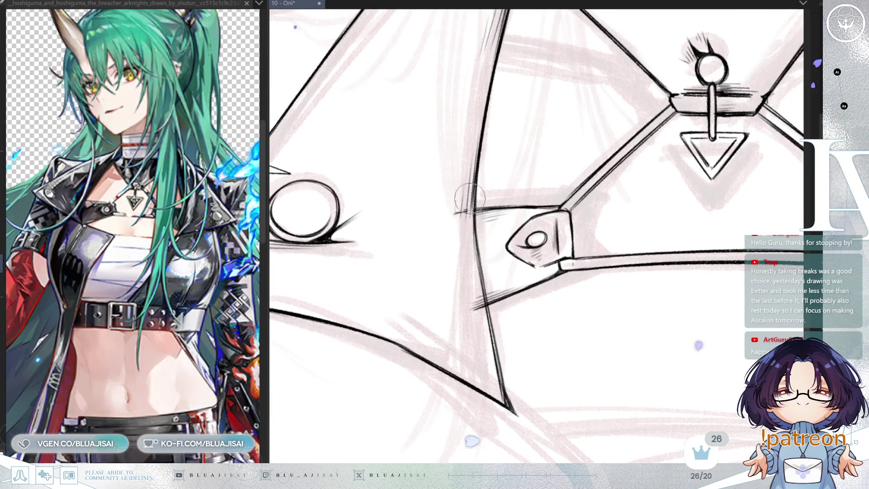
scroll(475, 301, down, 3)
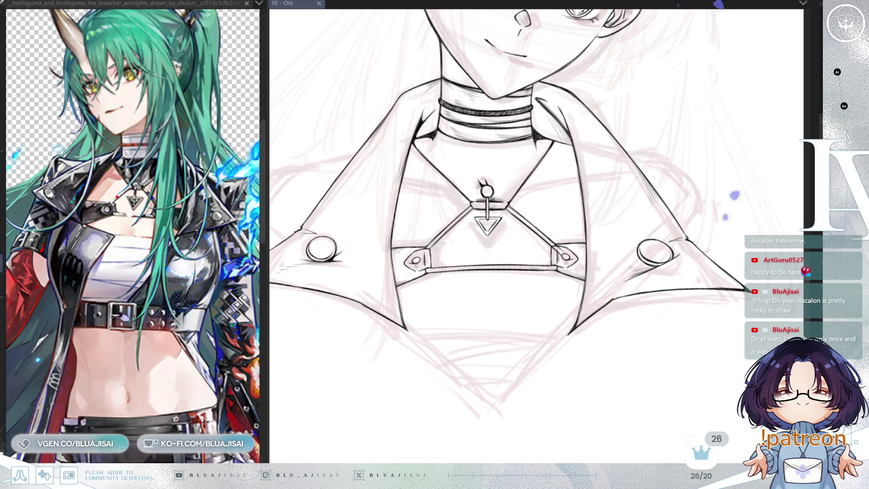
key(ctrl+plus)
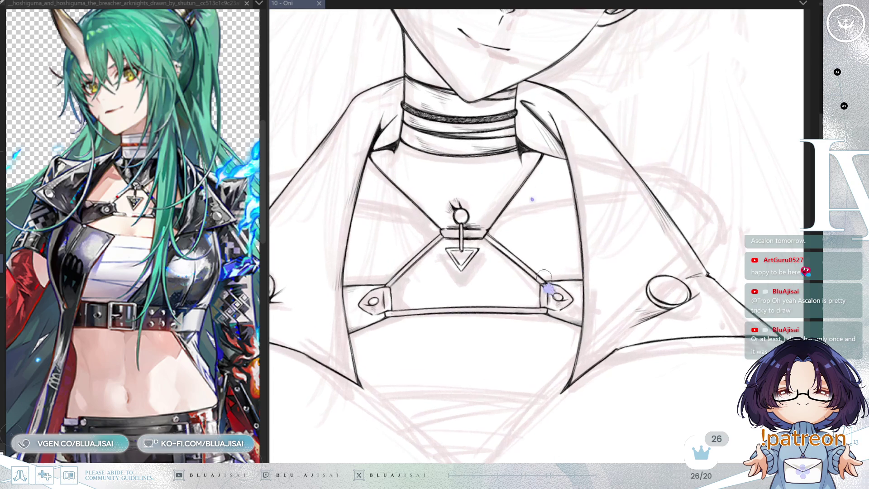
key(ctrl+plus)
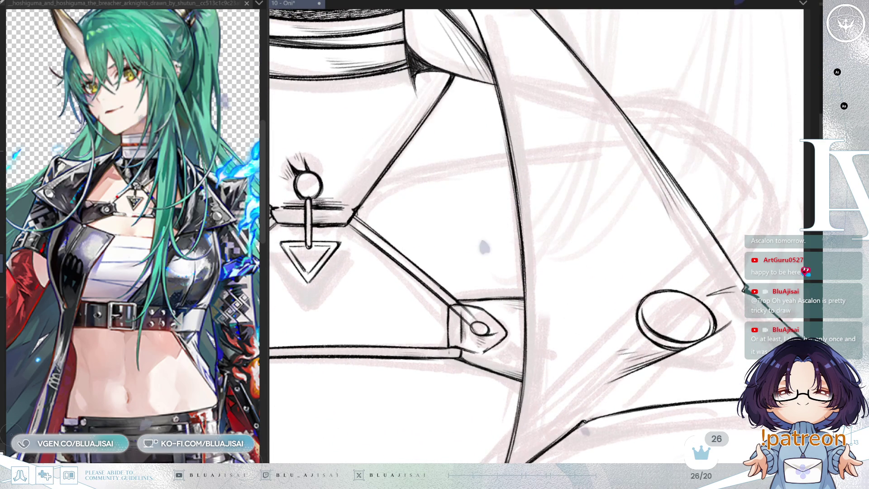
key(ctrl+z)
key(ctrl+z)
key(ctrl+z)
key(ctrl+y)
key(ctrl+y)
key(ctrl+y)
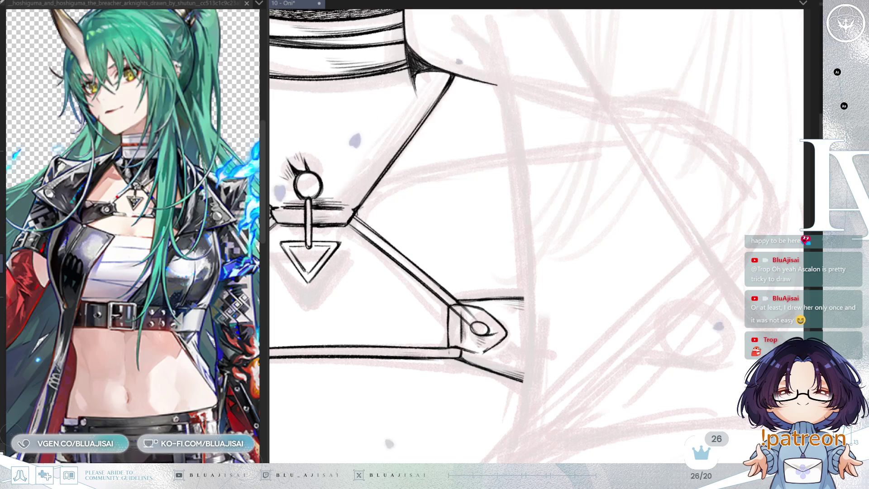
key(ctrl+y)
key(ctrl+y)
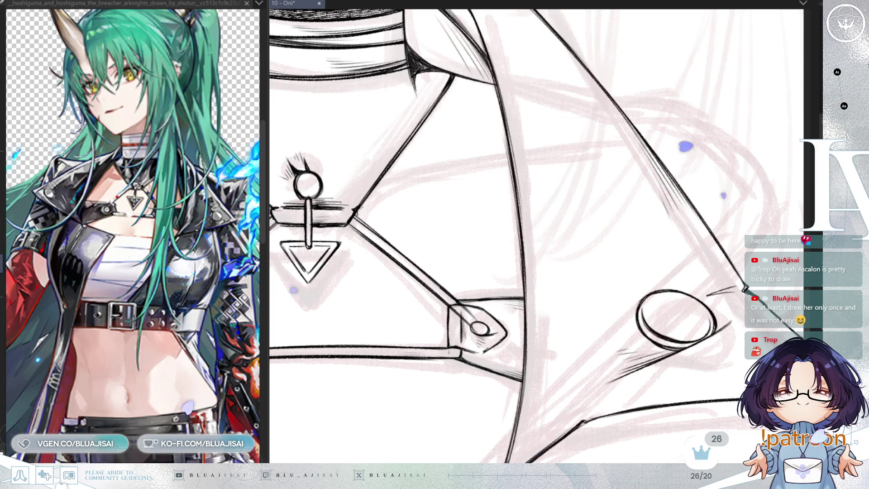
key(ctrl+y)
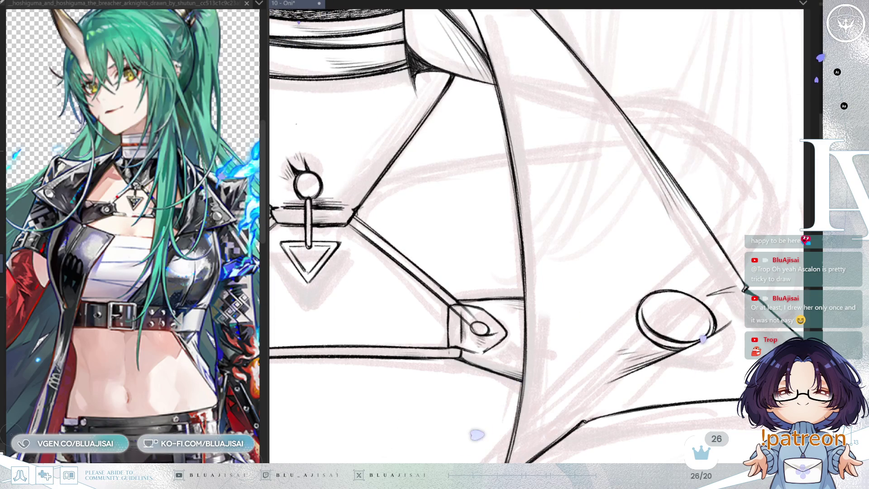
key(ctrl+z)
key(ctrl+y)
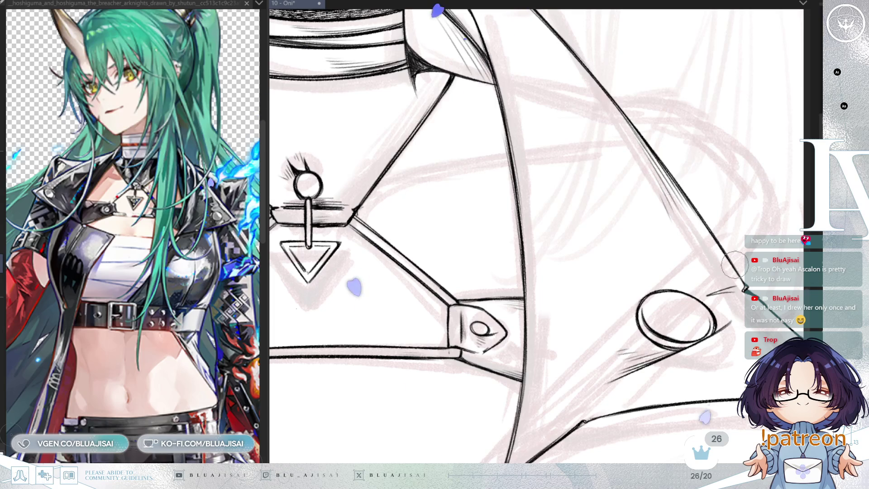
mouse_move(566, 203)
mouse_down()
mouse_move(621, 273)
mouse_move(682, 322)
mouse_up()
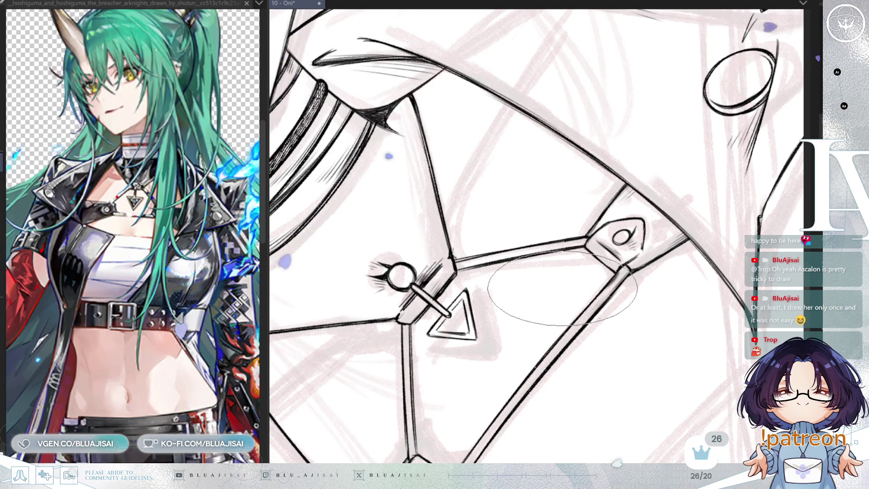
drag(599, 297, 592, 302)
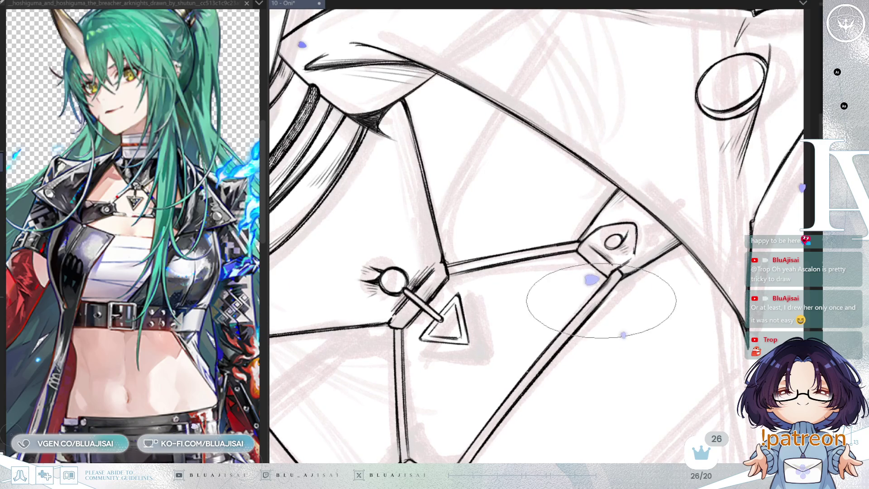
drag(546, 371, 610, 273)
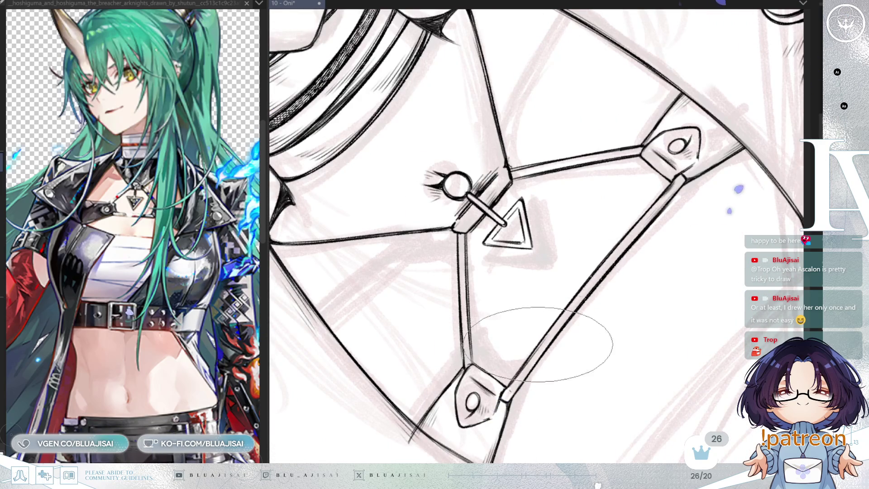
key(Home)
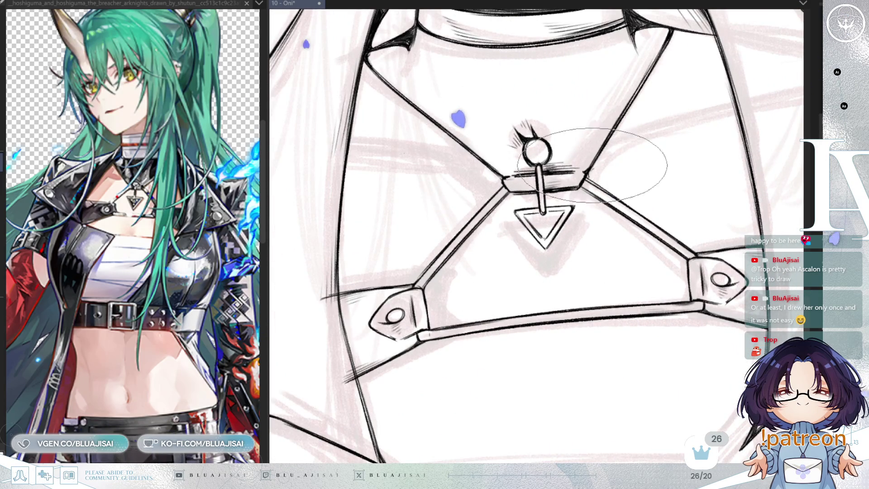
key(asciicircum)
drag(742, 177, 434, 281)
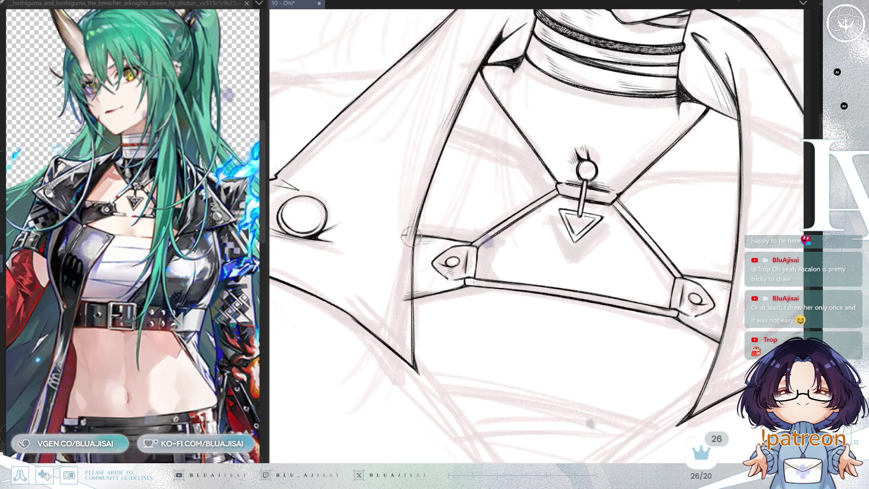
drag(408, 282, 653, 289)
key(Delete)
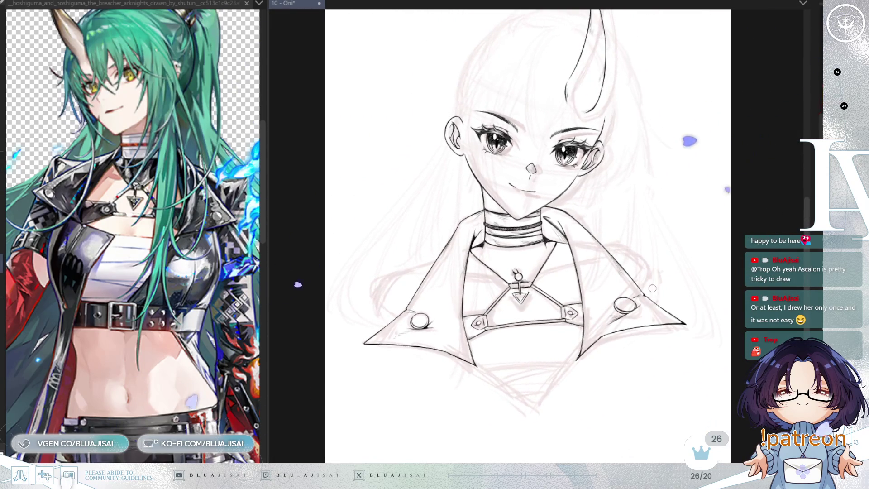
key(minus)
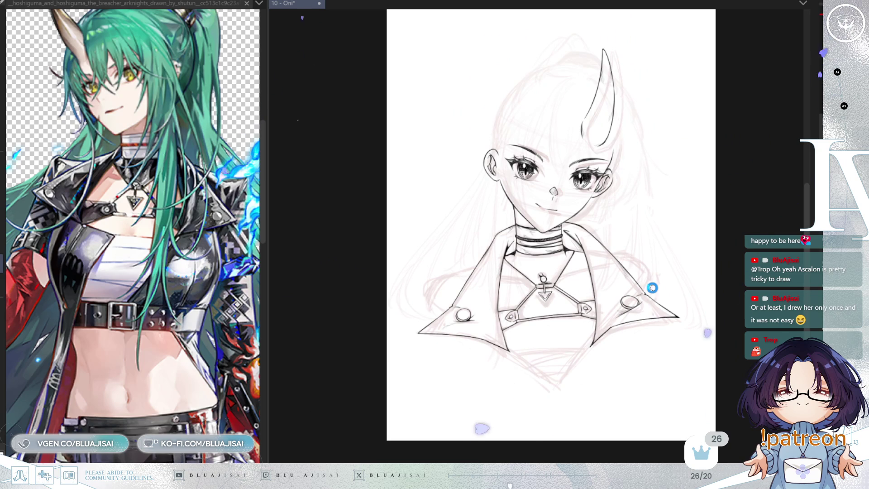
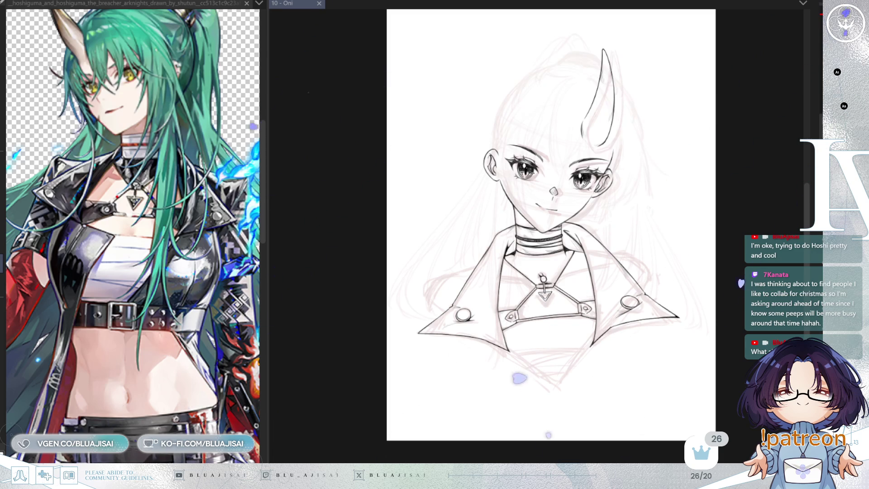
Zoom in on the chest and undo and redo the chest, choker and shoulder ink to compare strokes
scroll(623, 273, up, 1)
scroll(623, 273, up, 1)
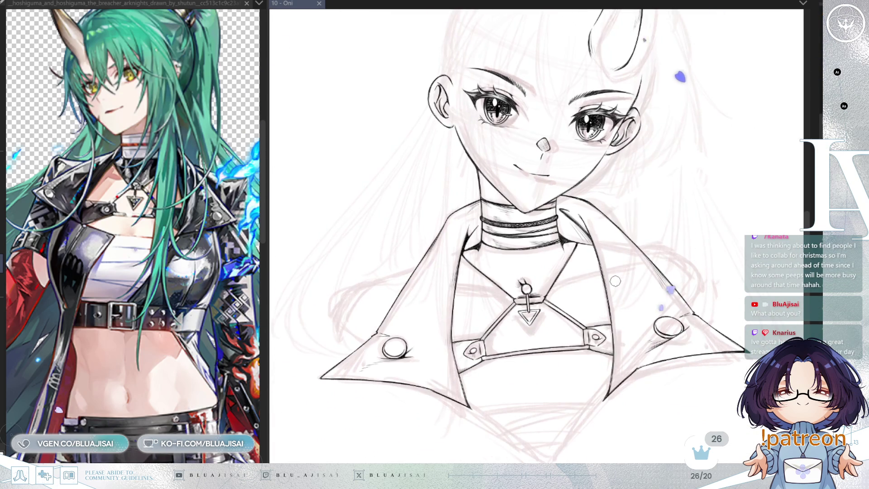
scroll(615, 281, up, 1)
scroll(615, 281, up, 1)
drag(520, 218, 410, 374)
key(ctrl+z)
key(ctrl+y)
key(ctrl+z)
key(ctrl+z)
key(ctrl+y)
key(ctrl+z)
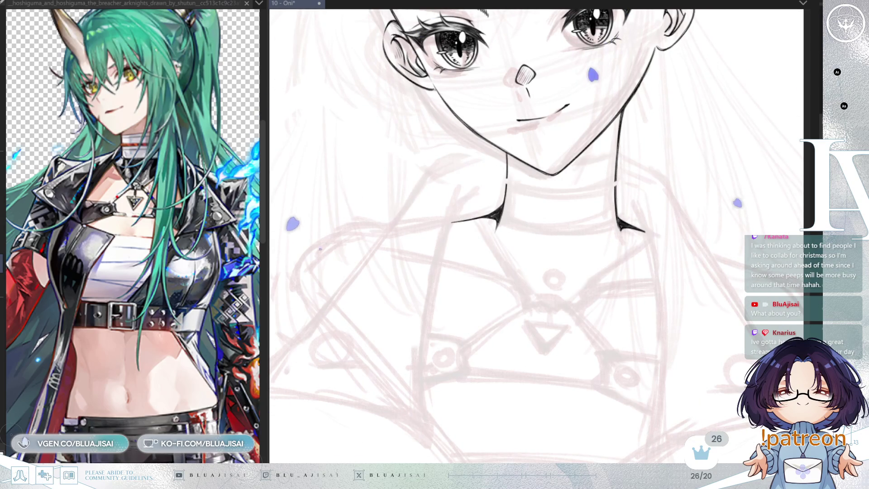
key(ctrl+y)
key(ctrl+y)
Lasso-select the pendant ring and triangle
scroll(550, 326, up, 3)
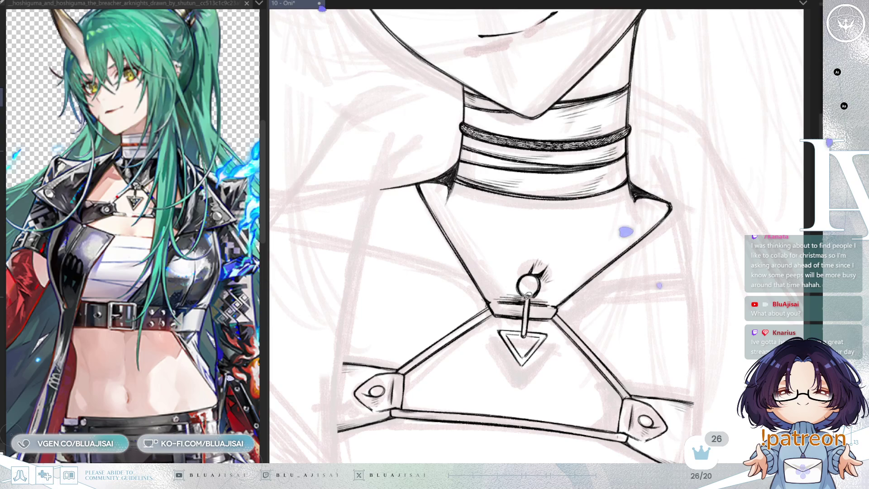
mouse_move(515, 274)
mouse_down()
mouse_move(553, 253)
mouse_move(539, 293)
mouse_up()
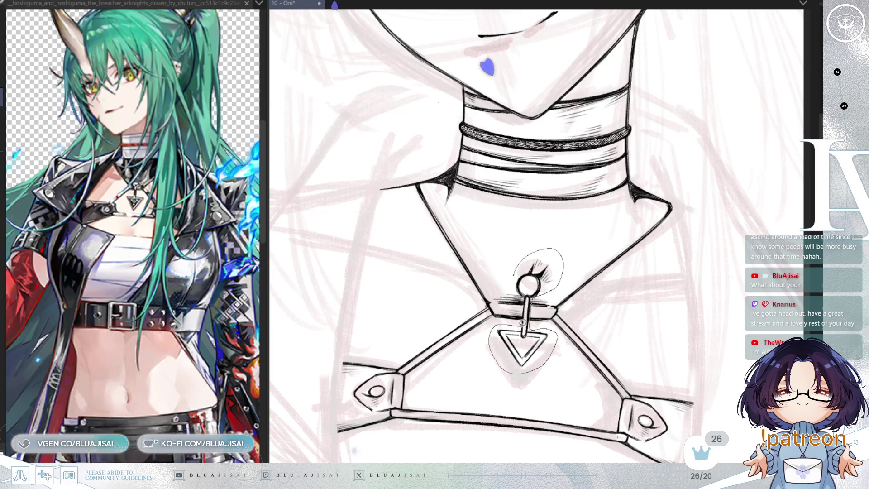
key(ctrl+m)
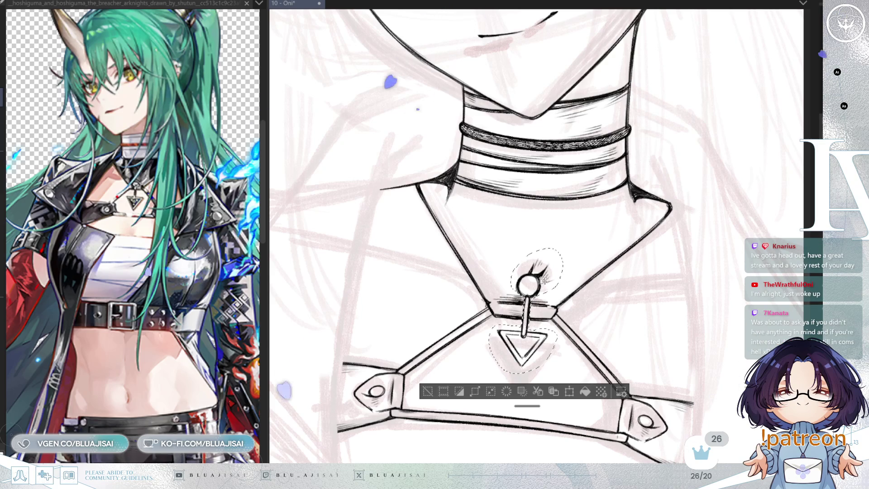
Move the pendant up-right beside the neck and erase the centre buckle's bar and hatching
drag(542, 281, 767, 161)
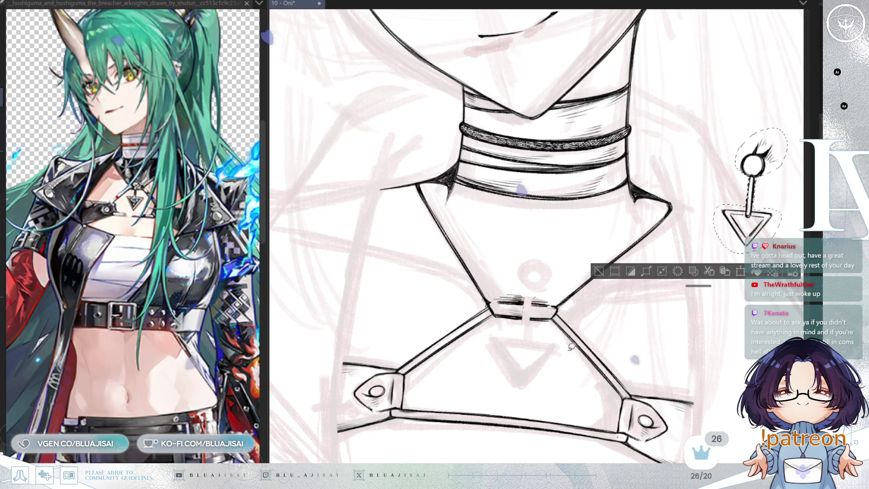
key(ctrl+d)
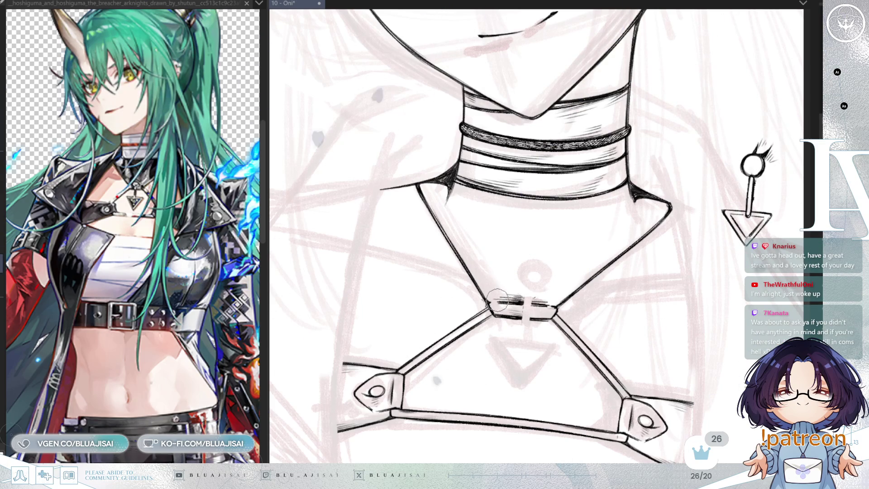
mouse_move(505, 291)
mouse_down()
mouse_move(520, 312)
mouse_move(544, 289)
mouse_move(552, 304)
mouse_move(536, 323)
mouse_up()
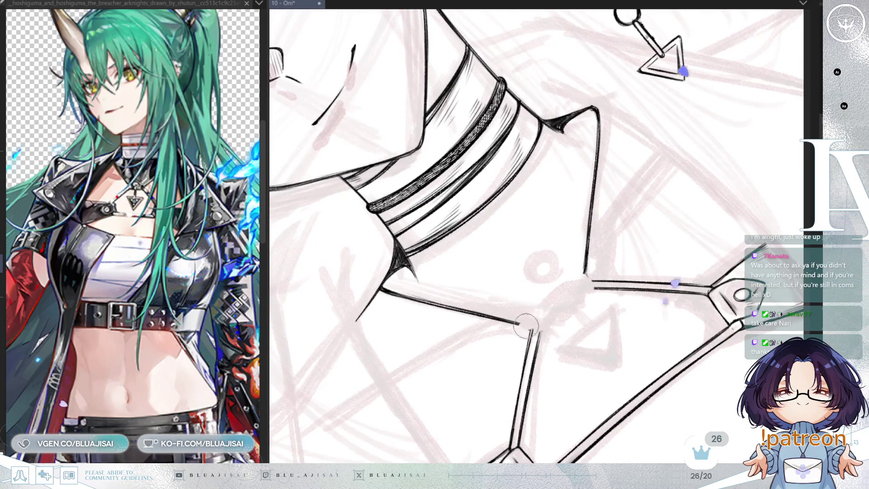
drag(535, 321, 604, 356)
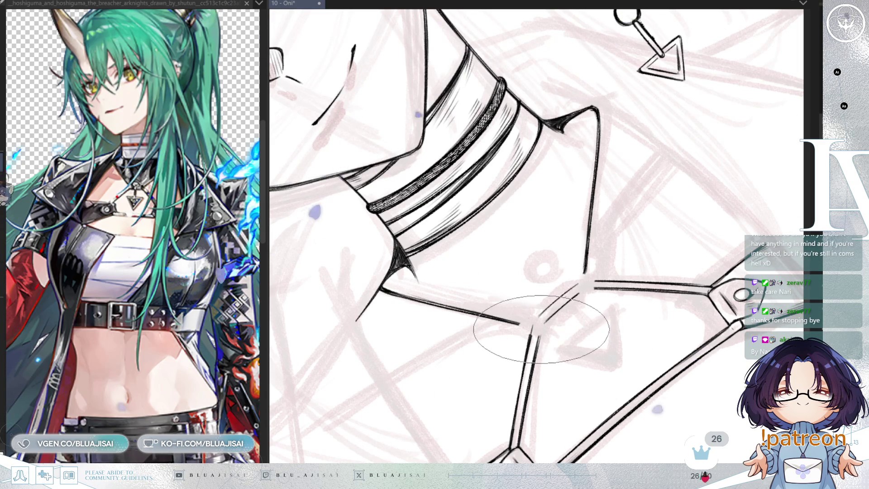
Rotate the view clockwise and zoom out over the reworked harness
key(6)
key(5)
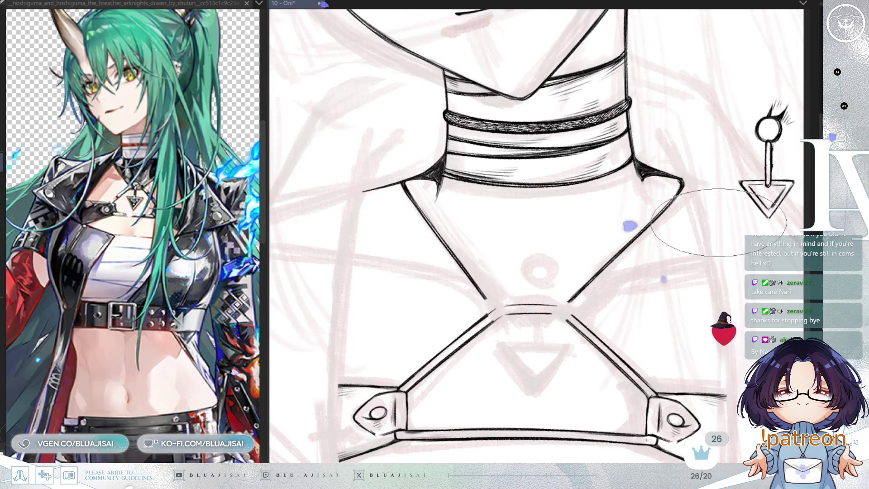
key(6)
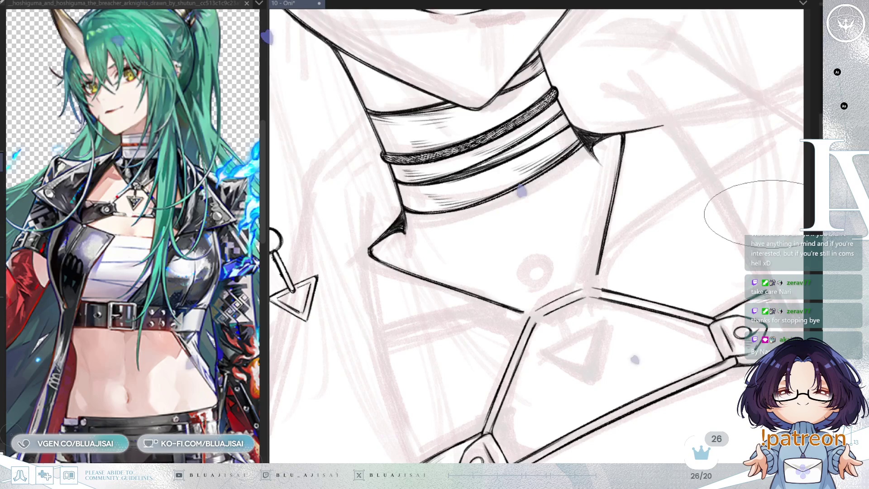
scroll(754, 213, down, 5)
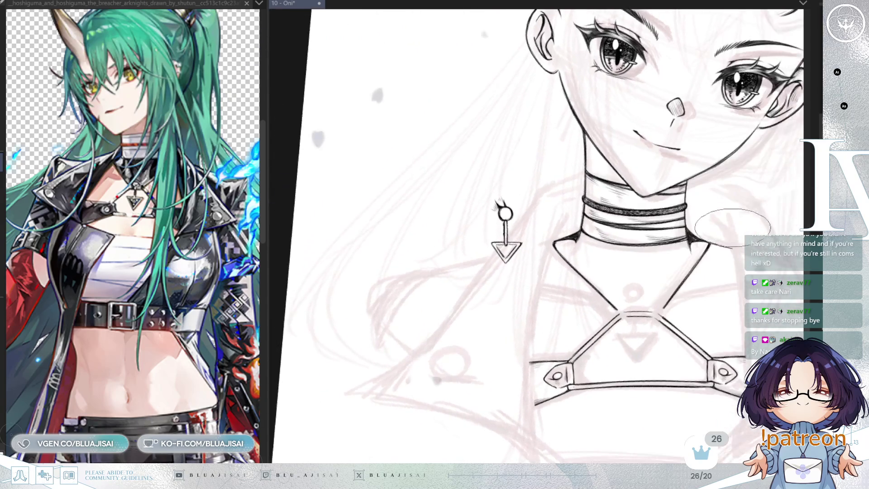
scroll(733, 226, down, 5)
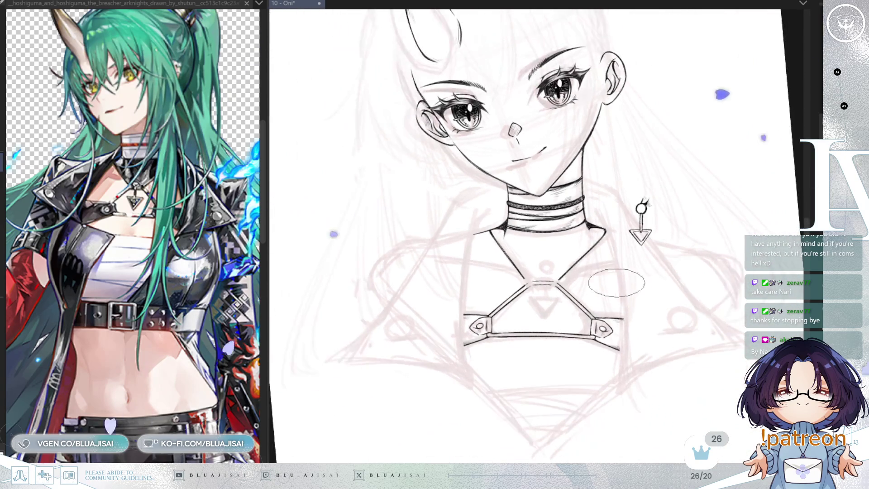
drag(705, 120, 678, 157)
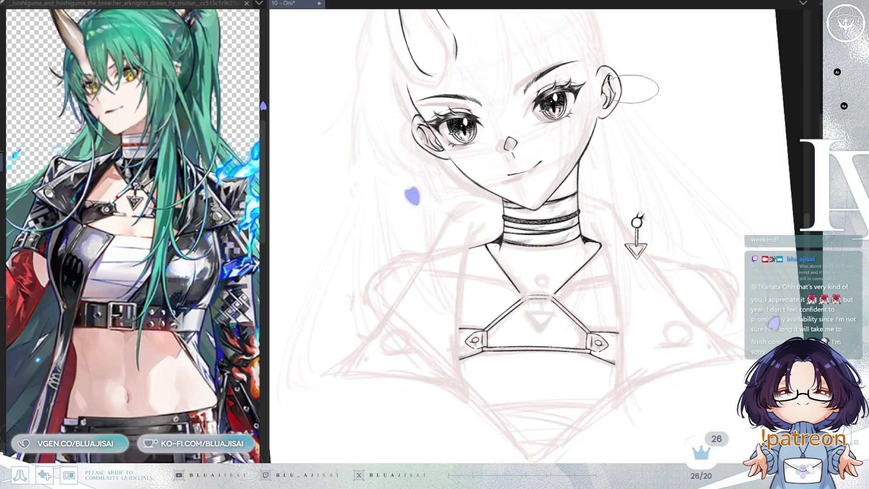
Ink a connector loop closing the small centre strap's end, then lasso-select the loop
scroll(560, 302, up, 2)
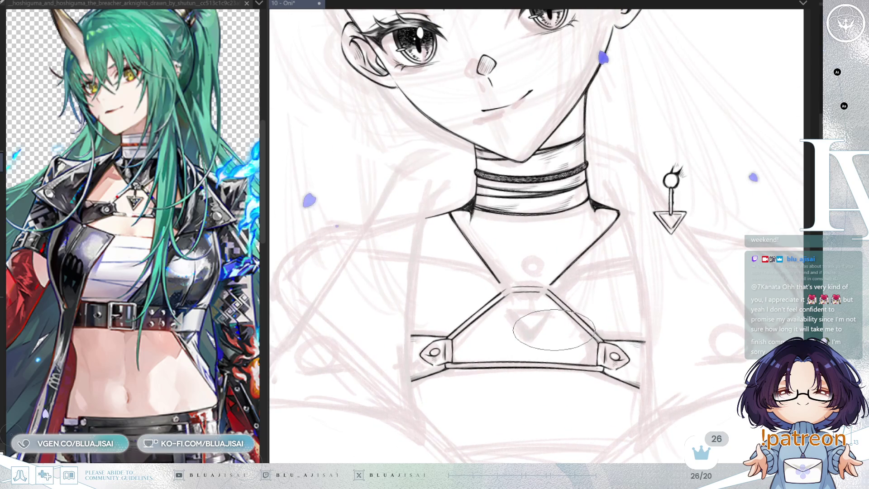
scroll(552, 328, up, 3)
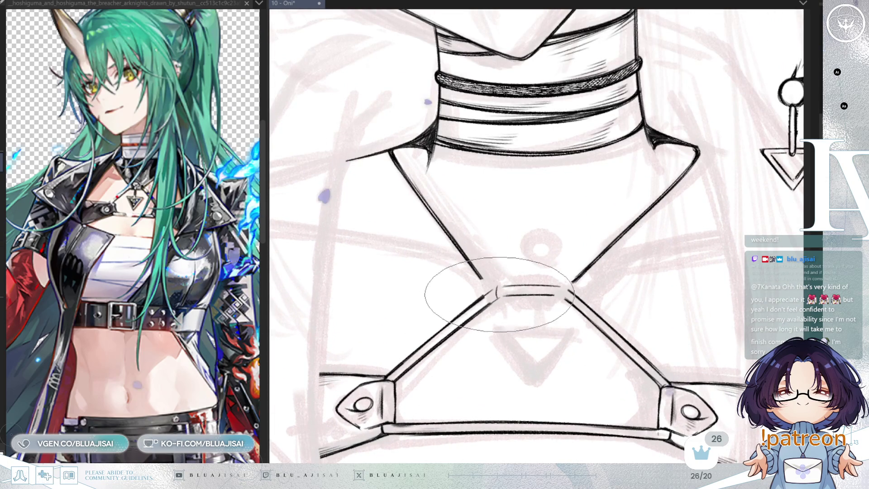
key(minus)
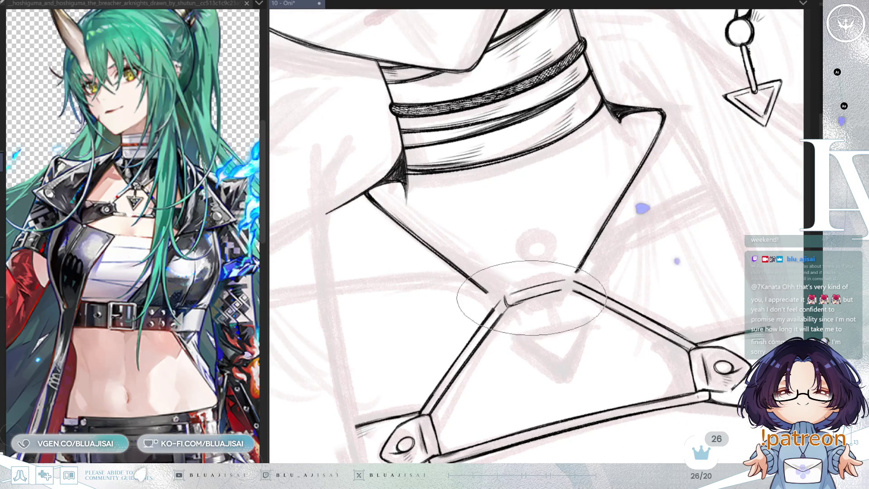
key(asciicircum)
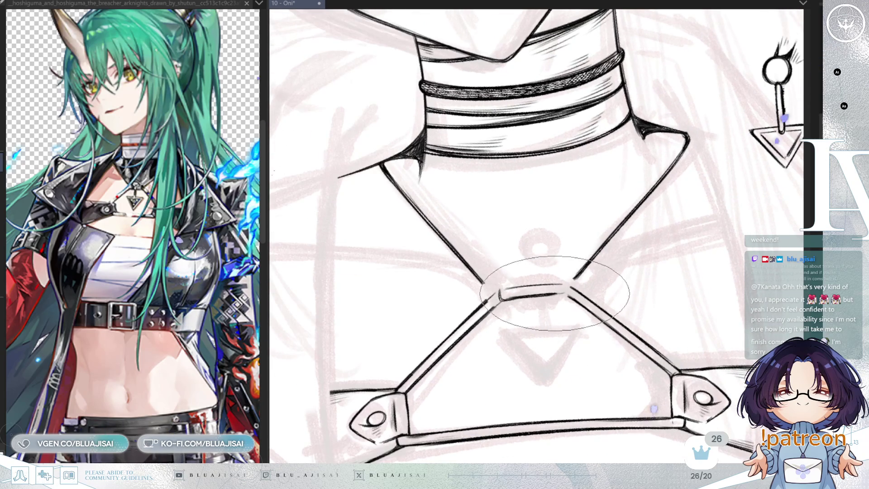
drag(565, 282, 567, 294)
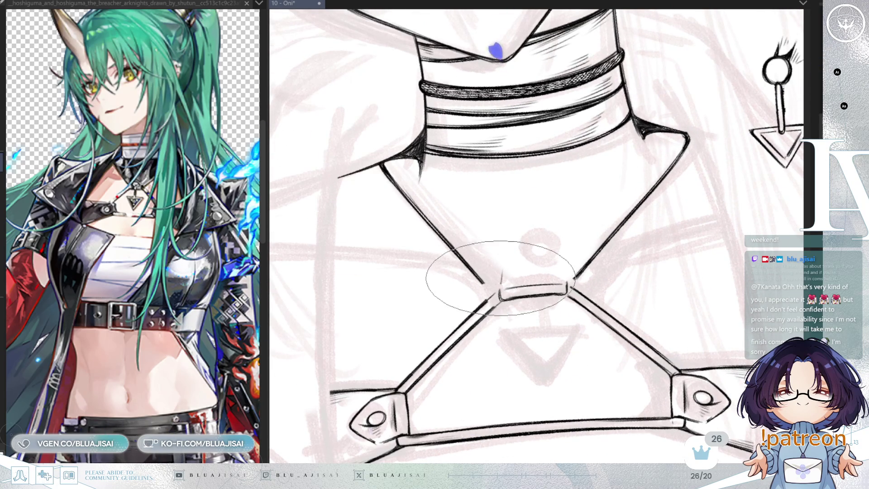
mouse_move(501, 289)
mouse_down()
mouse_move(515, 251)
mouse_move(562, 256)
mouse_move(566, 282)
mouse_up()
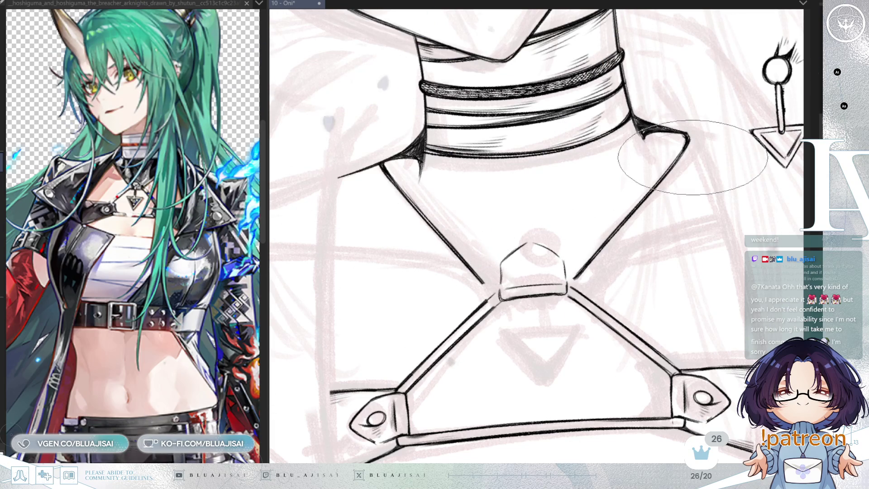
scroll(661, 212, down, 1)
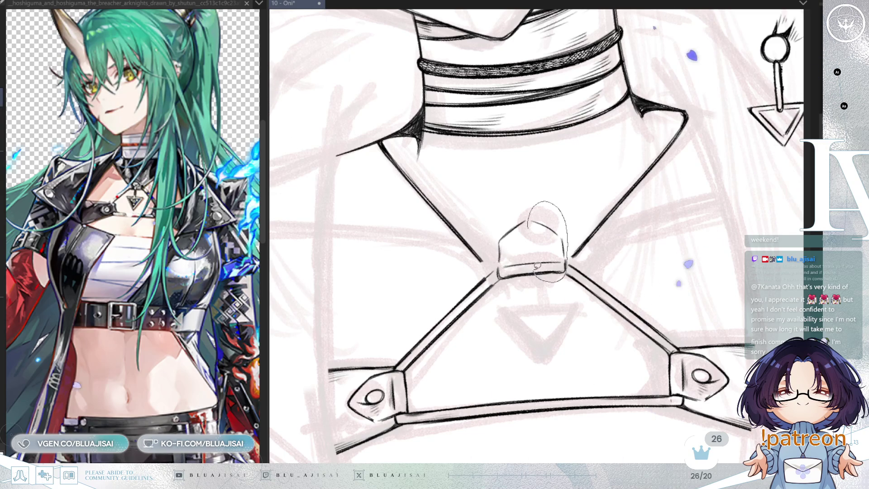
drag(556, 272, 553, 278)
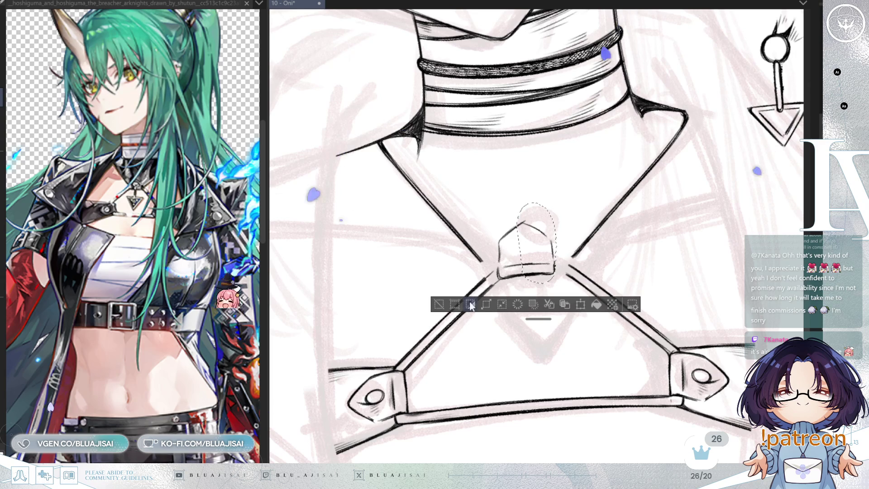
Reselect the connector loop, shift it a few pixels right, and deselect it
key(ctrl+d)
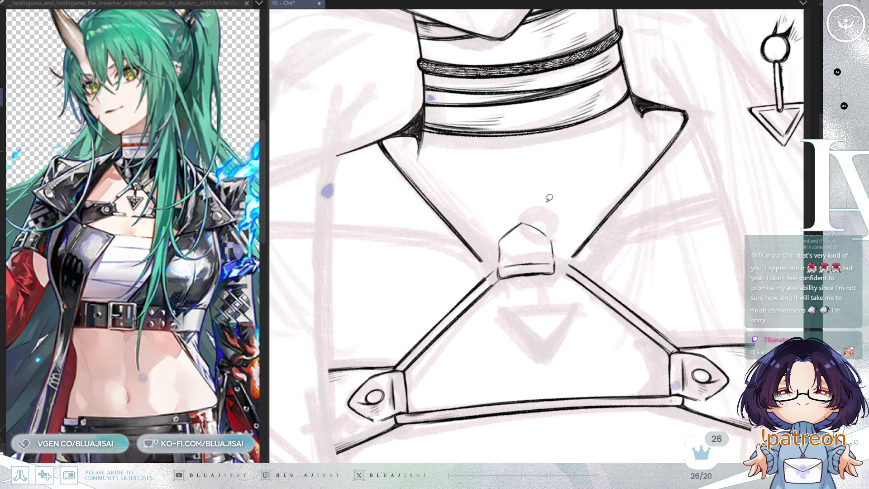
mouse_move(530, 212)
mouse_down()
mouse_move(549, 277)
mouse_move(560, 200)
mouse_up()
drag(555, 253, 558, 253)
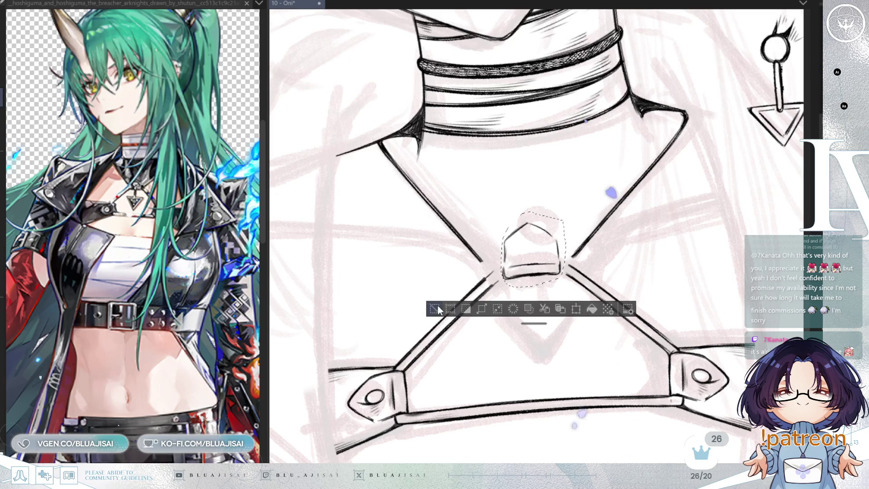
click(436, 308)
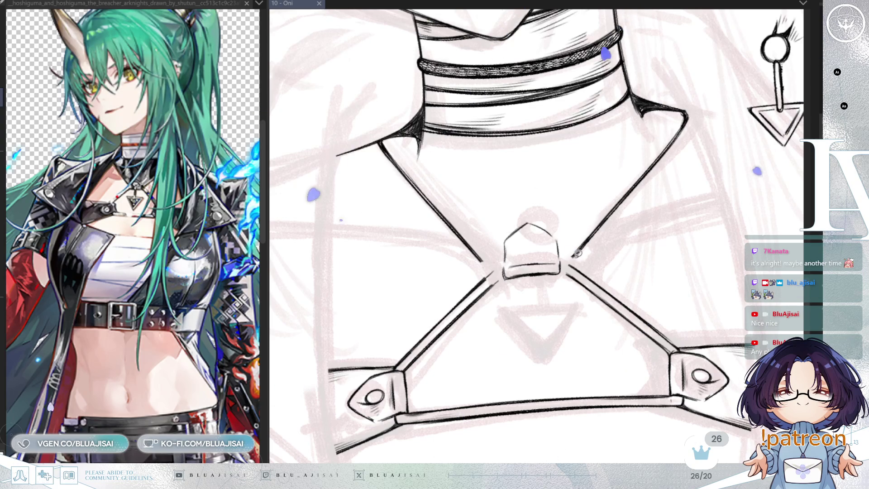
scroll(562, 224, up, 5)
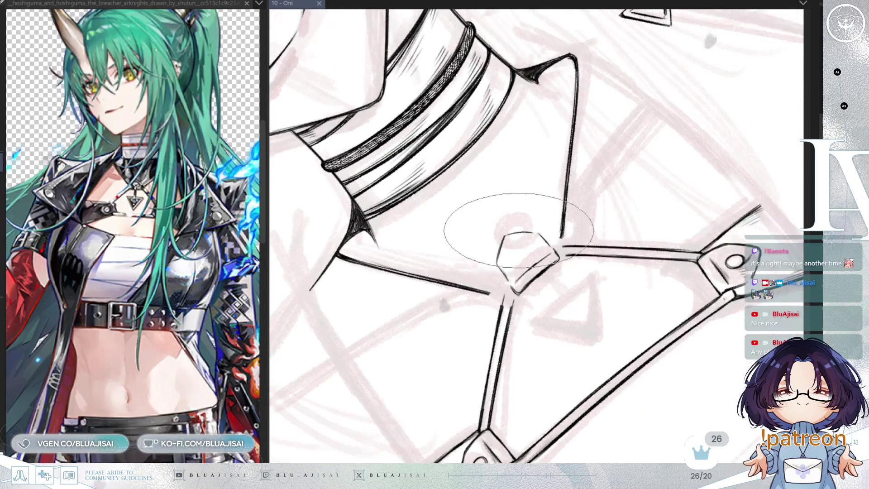
Undo the strap-connector change, then try erasing the buckle's inner bottom stroke and restore it
key(ctrl+z)
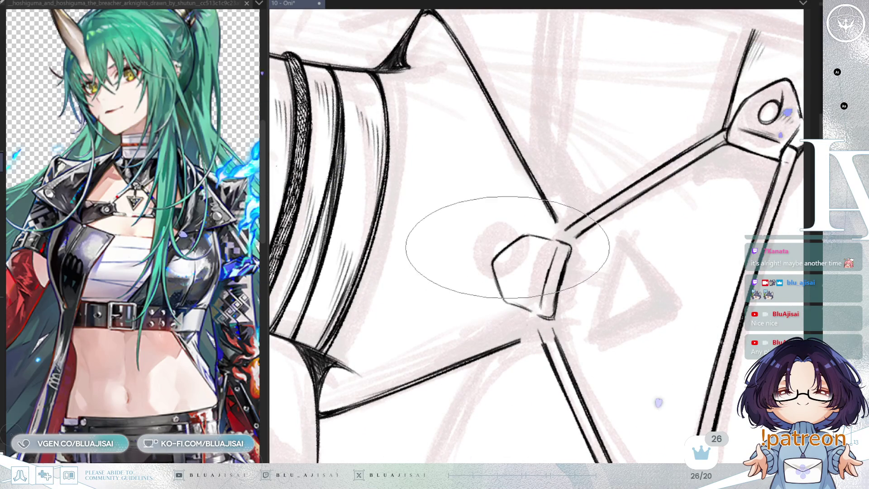
key(asciicircum)
key(asciicircum)
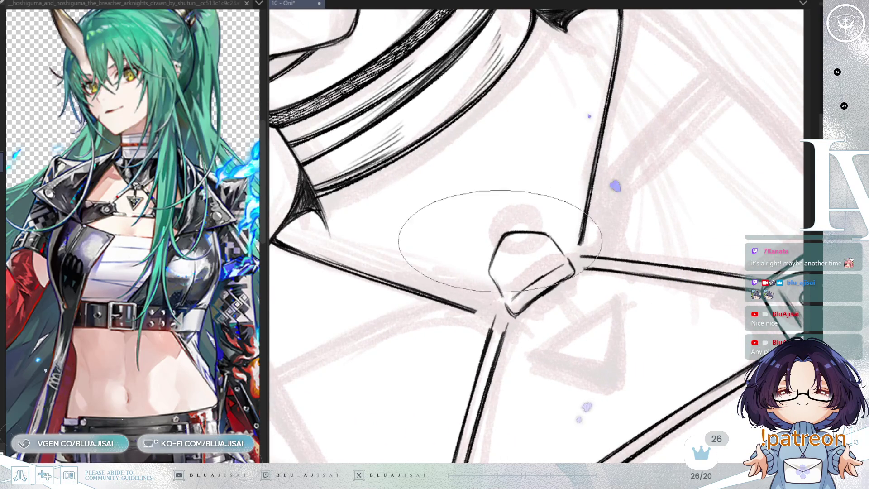
key(minus)
key(minus)
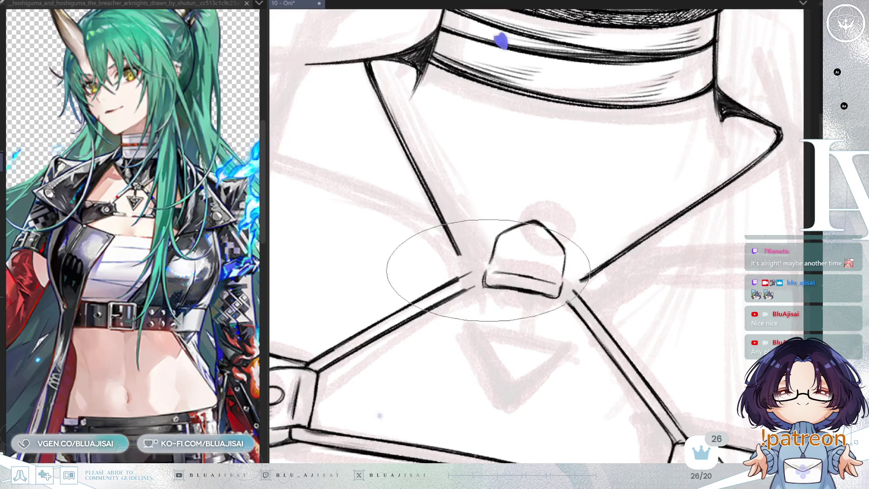
key(asciicircum)
key(ctrl+minus)
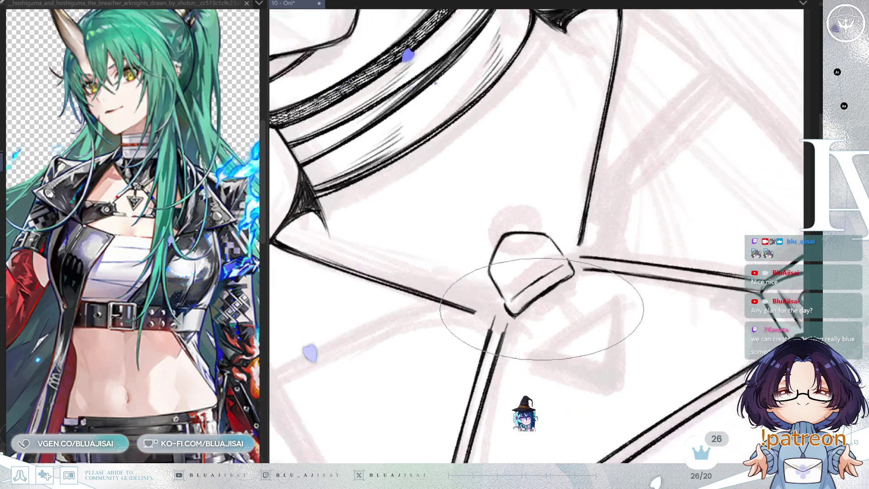
key(ctrl+plus)
drag(517, 308, 551, 275)
key(ctrl+z)
Return to the large inking brush and select the buckle's uneven right side
key(p)
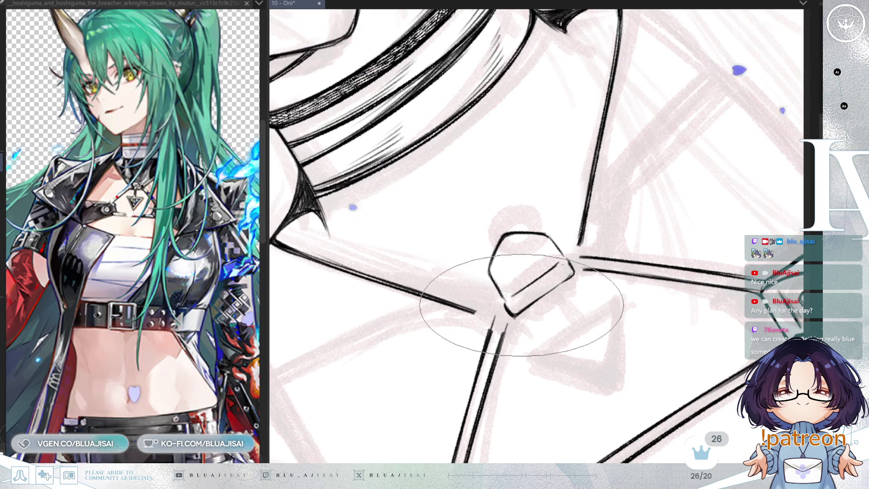
key(e)
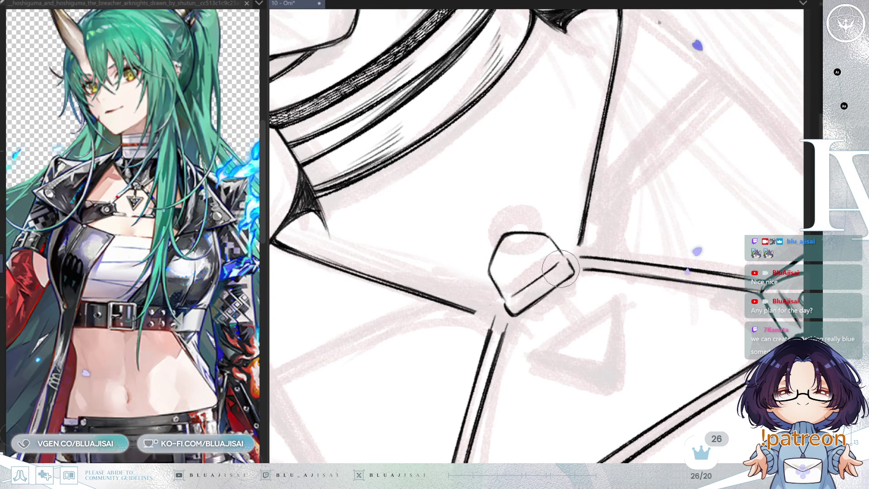
key(Home)
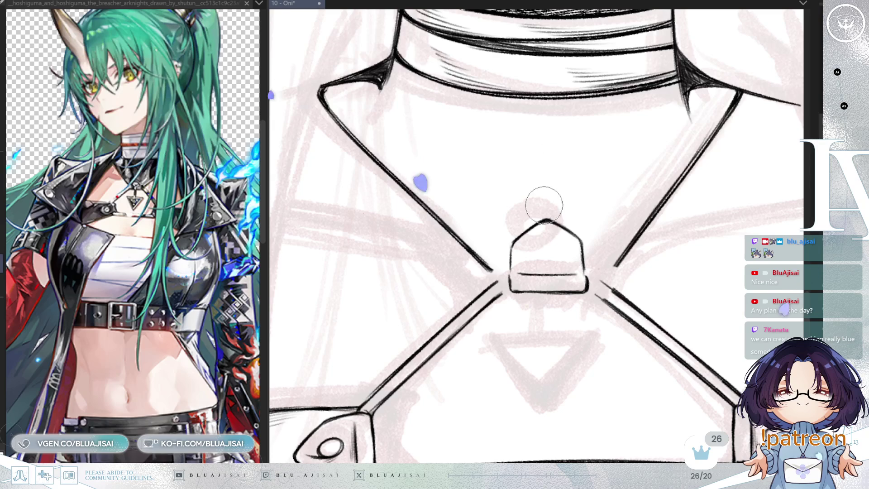
key(b)
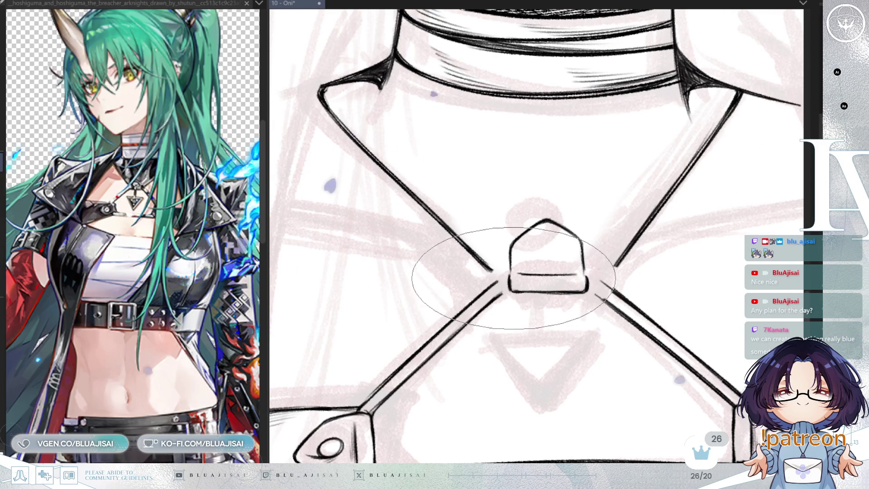
mouse_move(520, 278)
mouse_down()
mouse_move(584, 271)
mouse_move(580, 260)
mouse_move(534, 295)
mouse_move(458, 268)
mouse_move(537, 263)
mouse_move(574, 248)
mouse_move(592, 256)
mouse_move(606, 233)
mouse_up()
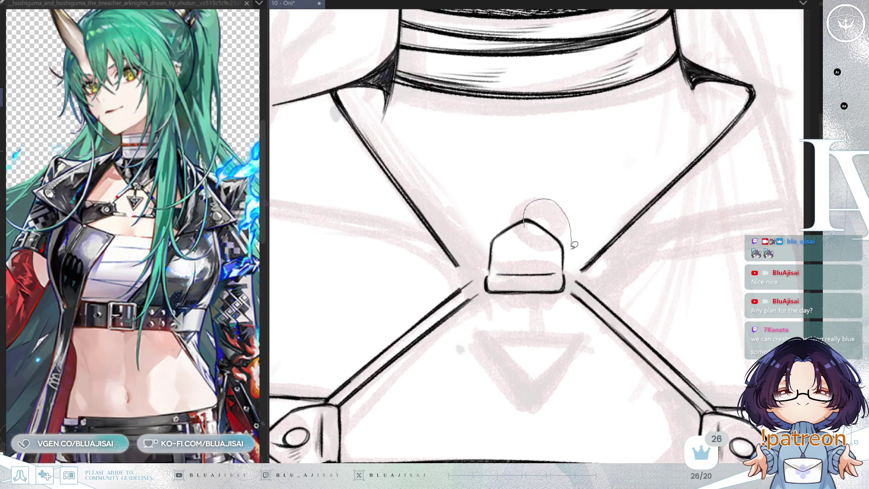
drag(570, 267, 570, 268)
Transform the buckle's right side to even it out, then ink along the adjusted edge
key(ctrl+t)
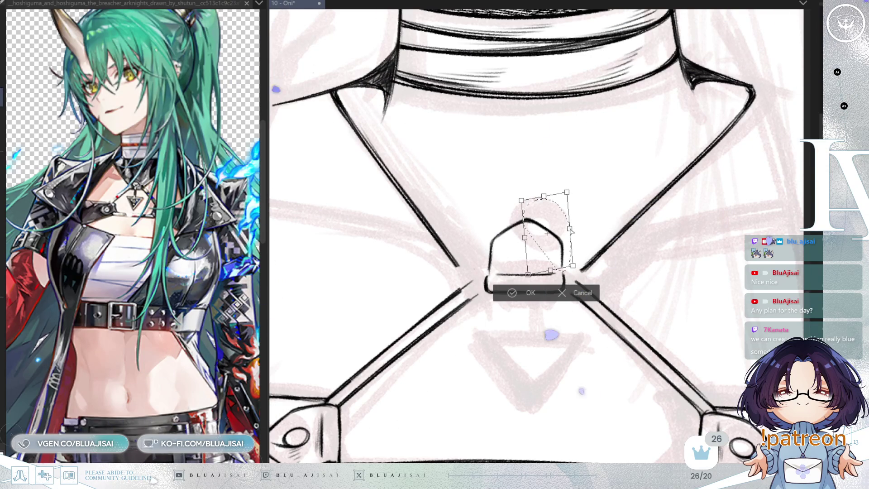
click(501, 294)
key(ctrl+d)
mouse_move(461, 215)
mouse_down()
mouse_move(665, 317)
mouse_move(589, 326)
mouse_move(597, 287)
mouse_move(748, 227)
mouse_up()
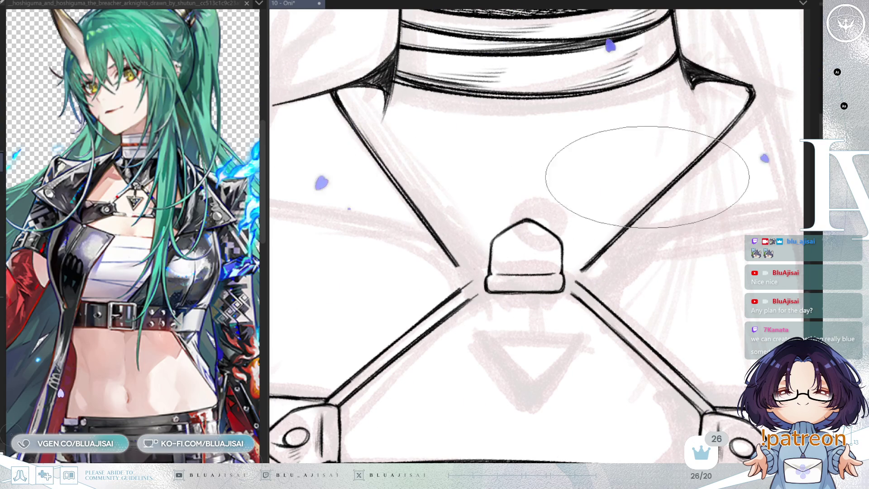
scroll(538, 235, down, 2)
drag(715, 31, 713, 27)
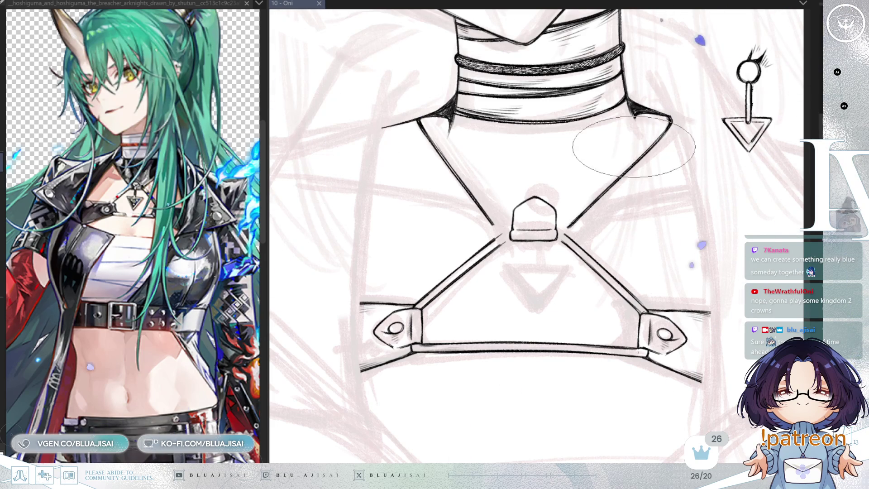
Draw a small round eyelet hole inside the central buckle
scroll(634, 144, up, 2)
mouse_move(534, 213)
mouse_down()
mouse_move(489, 262)
mouse_move(456, 319)
mouse_up()
key(5)
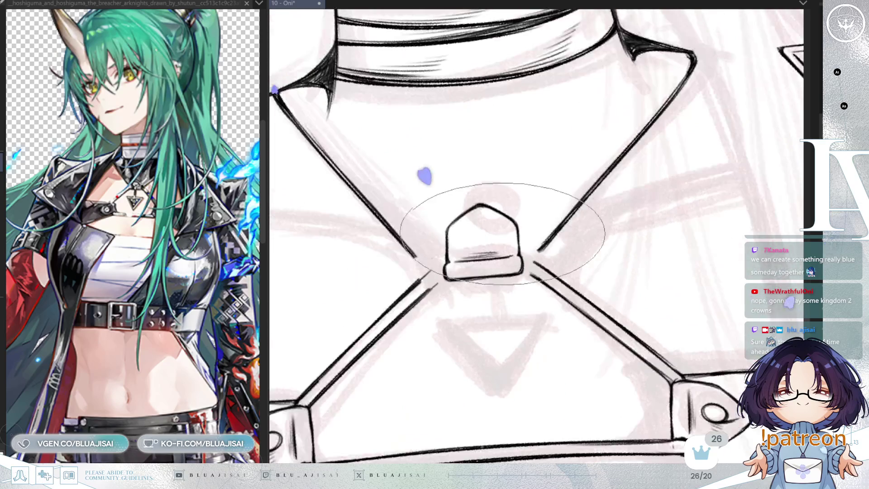
drag(479, 226, 478, 226)
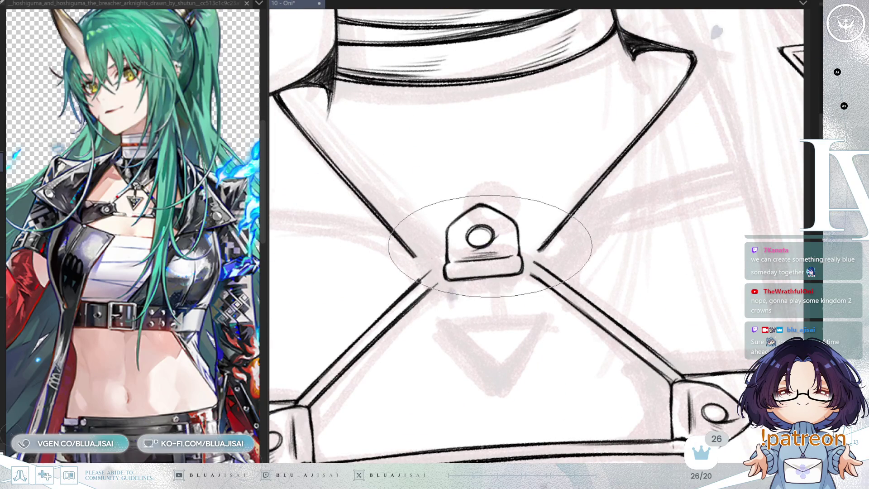
scroll(520, 258, down, 2)
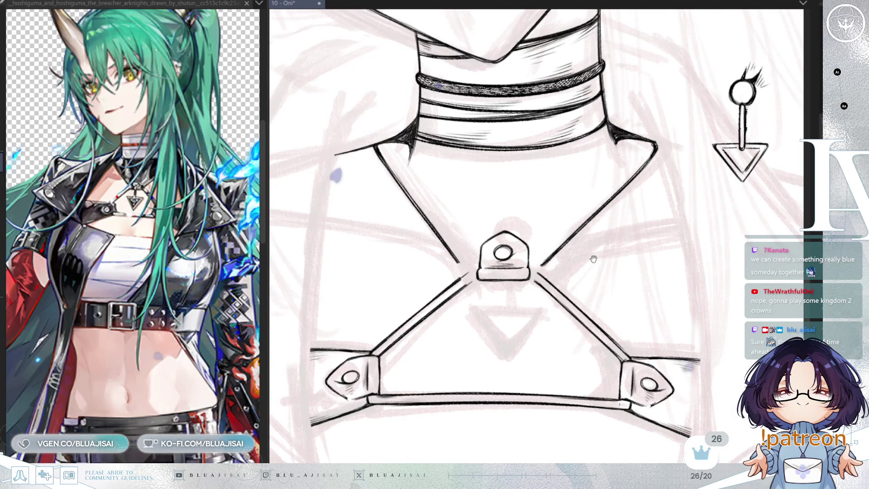
scroll(593, 259, up, 3)
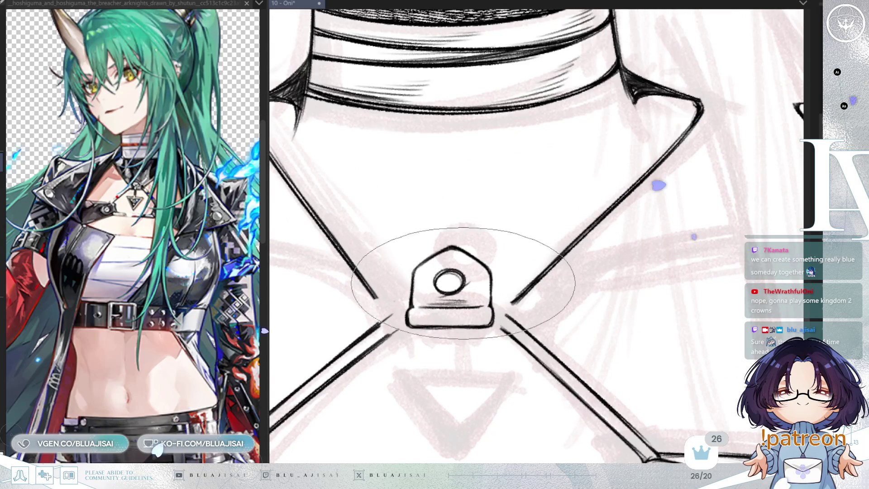
scroll(553, 233, down, 1)
scroll(713, 116, down, 1)
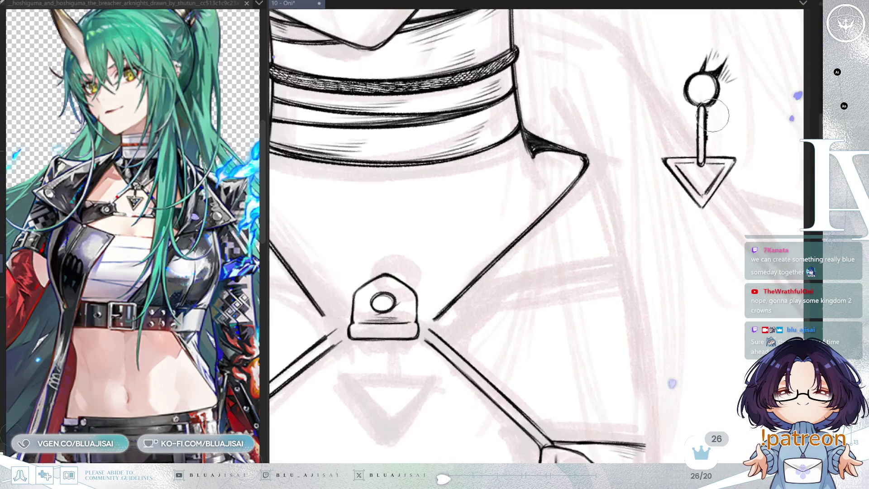
scroll(713, 116, up, 1)
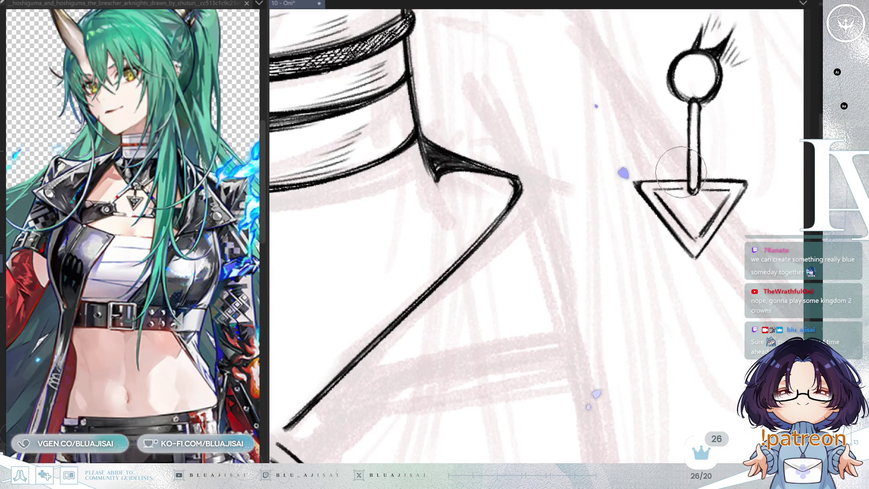
Erase the ring and spiky marks above the loose pendant, keeping the stem and triangle
scroll(699, 150, down, 1)
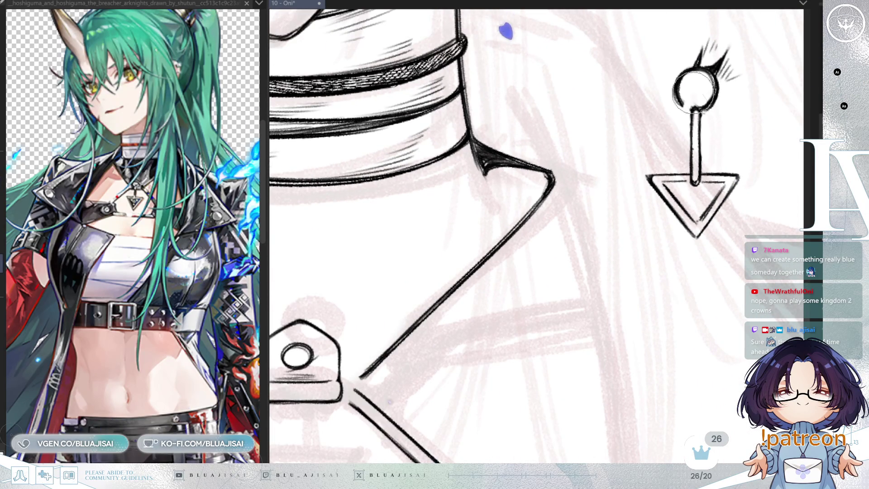
mouse_move(719, 83)
mouse_down()
mouse_move(733, 61)
mouse_move(675, 95)
mouse_up()
scroll(675, 118, up, 1)
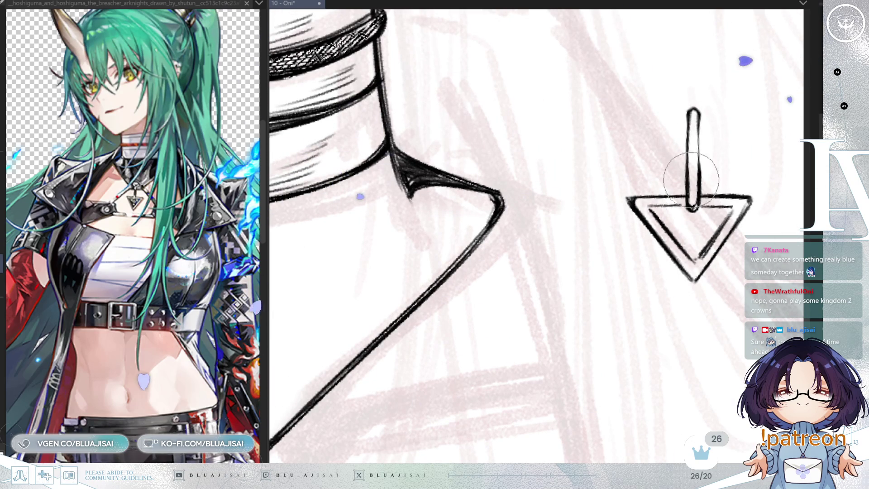
mouse_move(702, 146)
mouse_down()
mouse_move(796, 221)
mouse_move(804, 279)
mouse_up()
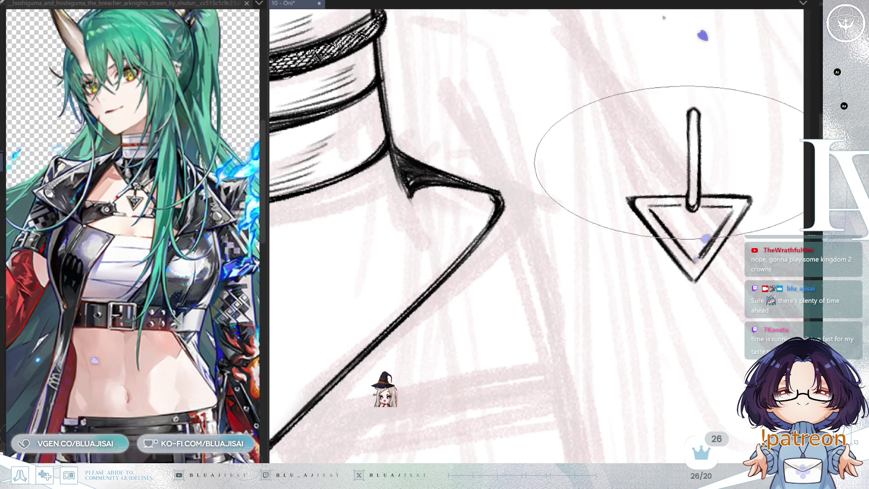
scroll(701, 136, down, 2)
scroll(690, 115, up, 2)
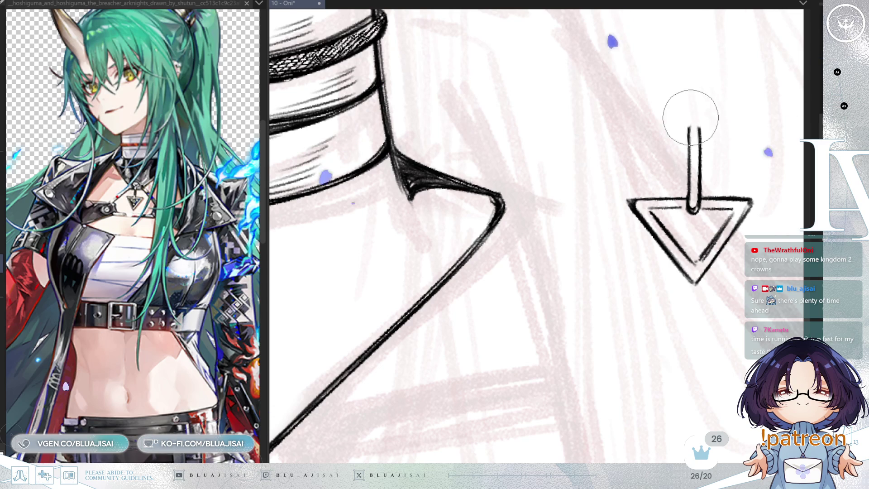
Enlarge the brush and lasso-select the loose stem-and-triangle pendant
key(])
key(])
key(])
scroll(678, 124, down, 5)
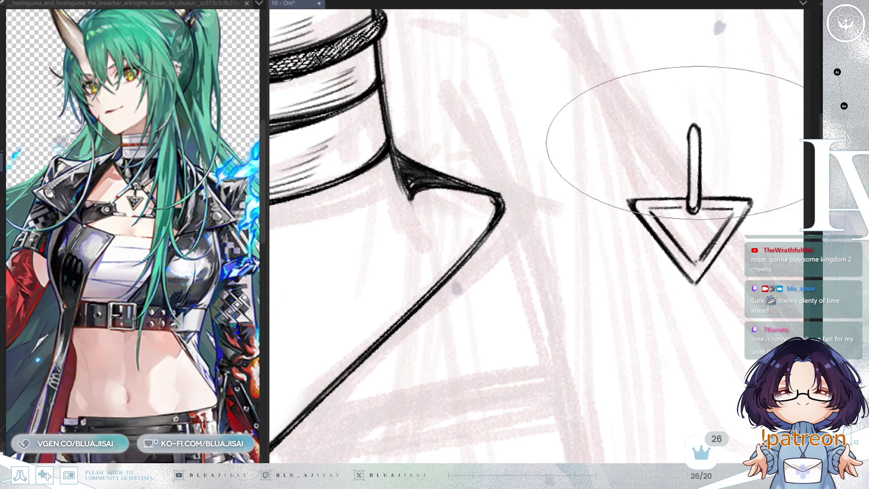
scroll(696, 233, down, 5)
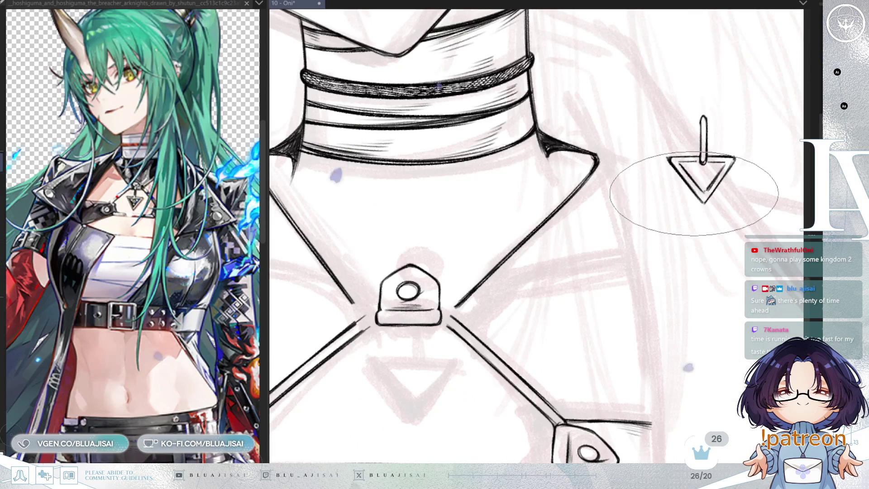
drag(700, 226, 709, 228)
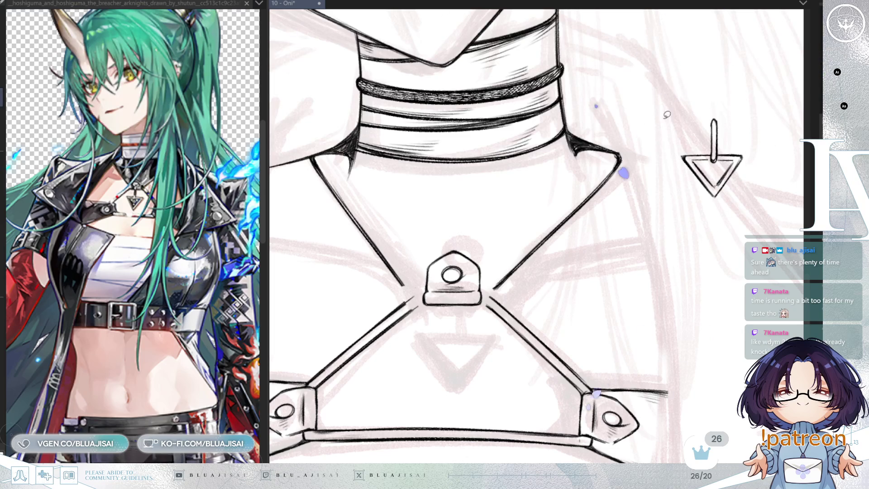
drag(692, 185, 752, 143)
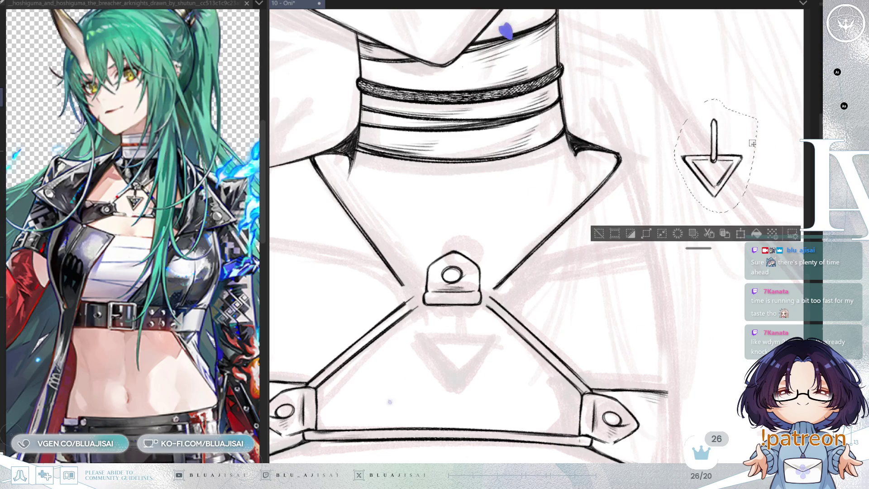
Drag the stem-and-triangle pendant down beneath the buckle's eyelet and deselect it
mouse_move(732, 192)
mouse_down()
mouse_move(468, 335)
mouse_move(468, 358)
mouse_up()
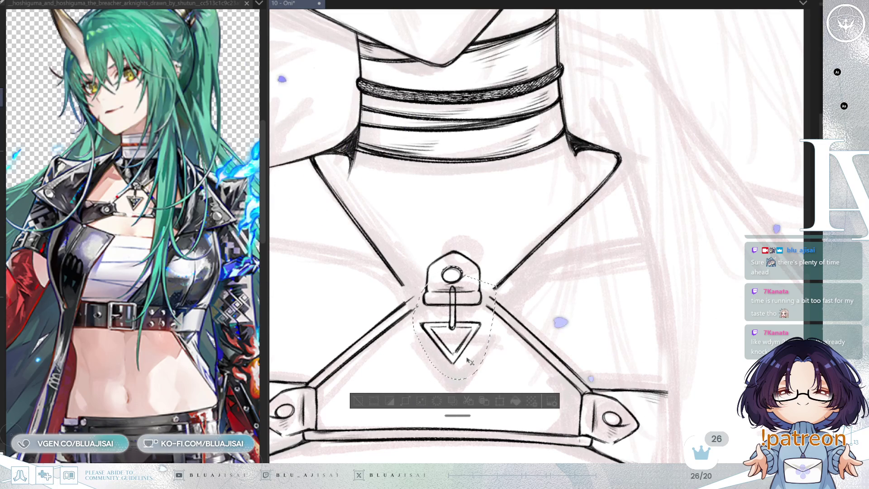
key(ctrl+d)
scroll(459, 279, up, 2)
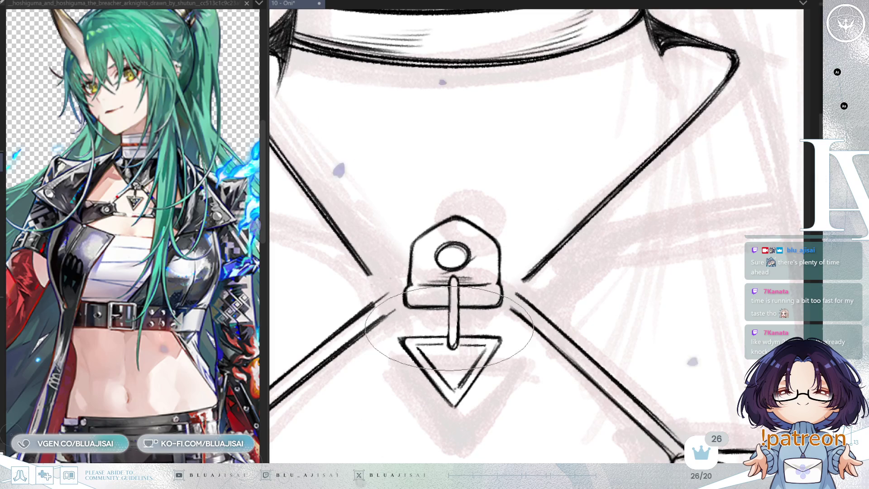
scroll(602, 234, down, 5)
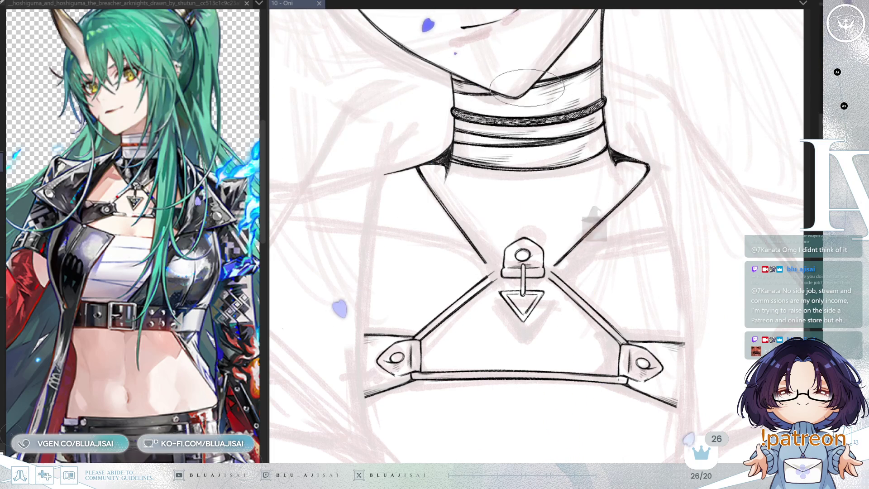
Ink the triangle pendant and its ring, then turn the view upright and zoom out
scroll(504, 223, up, 5)
scroll(503, 224, up, 2)
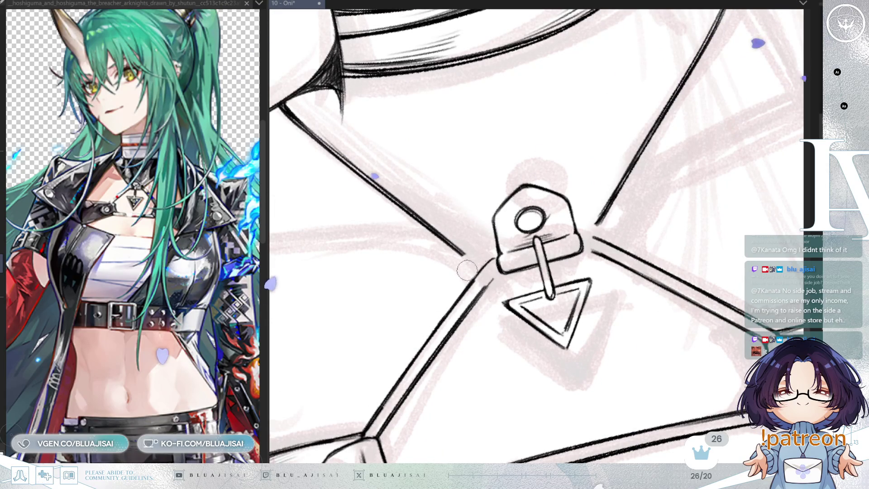
key(e)
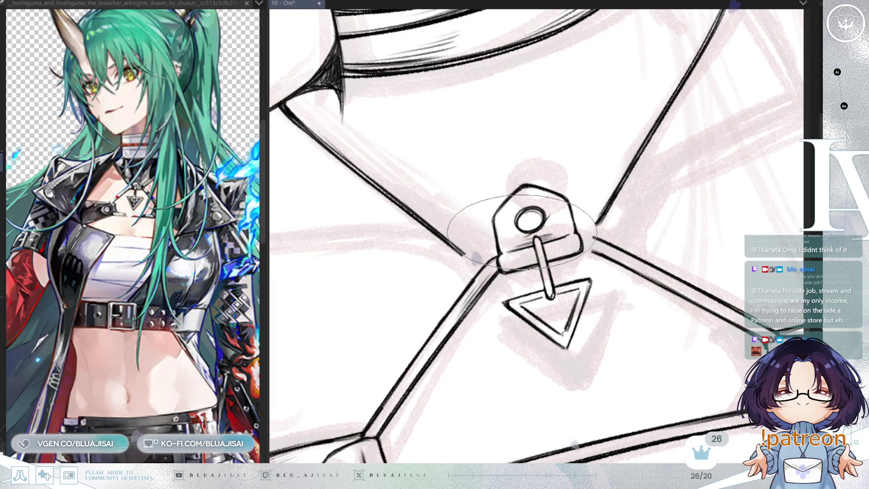
drag(520, 250, 482, 258)
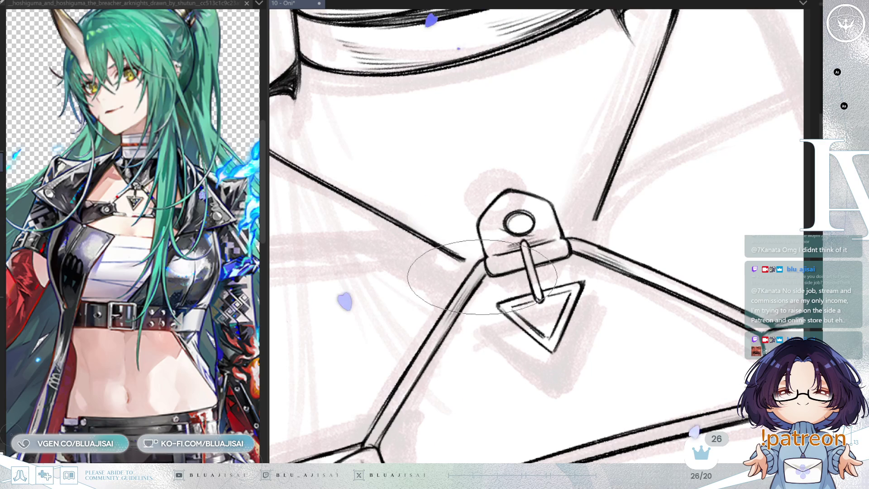
key(ctrl+@)
scroll(731, 196, down, 2)
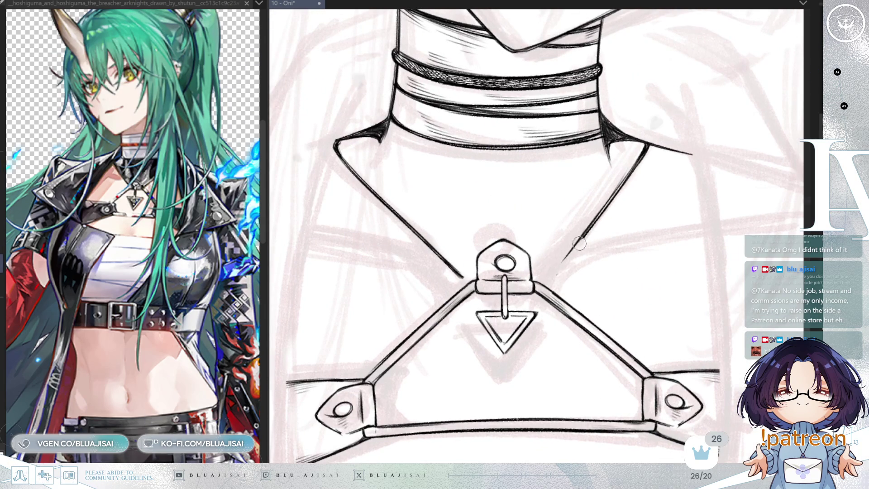
Undo the right strap stroke and erase the old diagonal strap line to the pendant
key(ctrl+z)
key(ctrl+z)
key(ctrl+z)
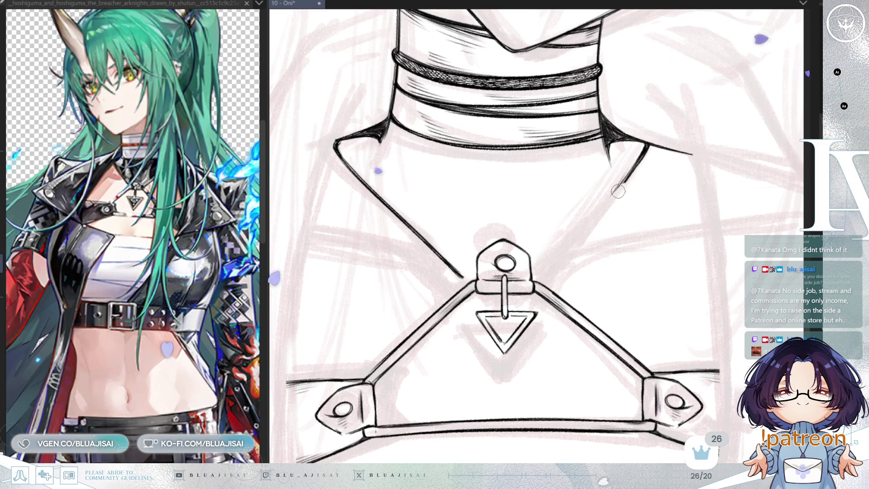
key(ctrl+z)
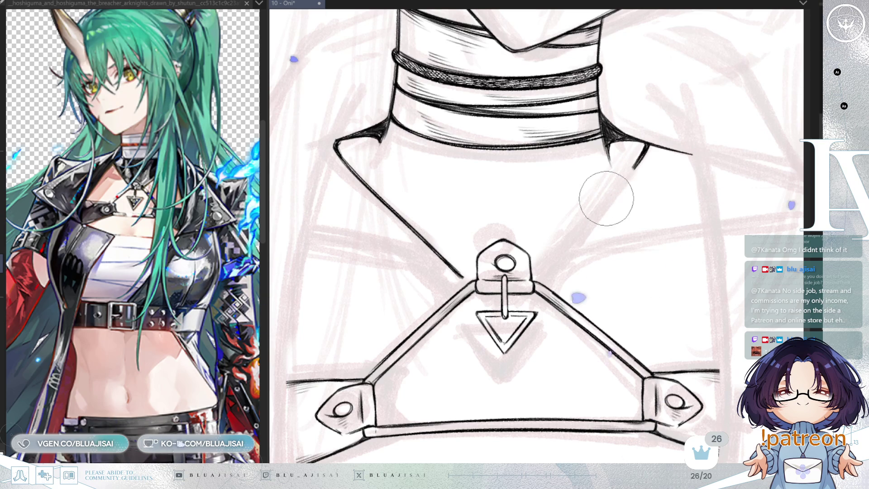
key(ctrl+z)
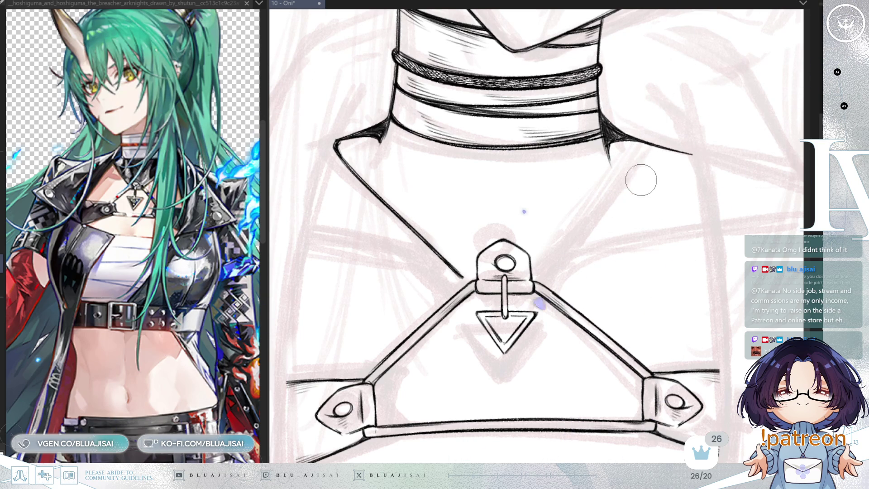
key(h)
drag(640, 184, 543, 247)
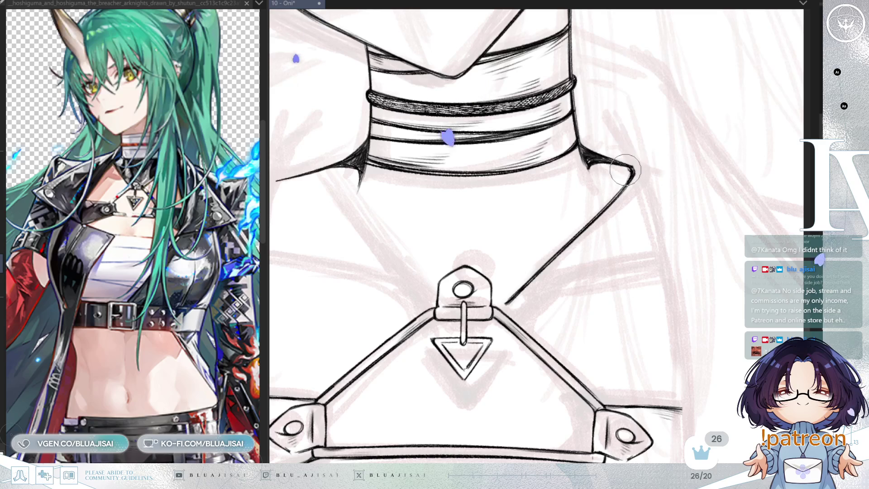
drag(626, 171, 510, 295)
Redraw the right strap as a clean line from the pendant ring to the collar
scroll(628, 254, down, 2)
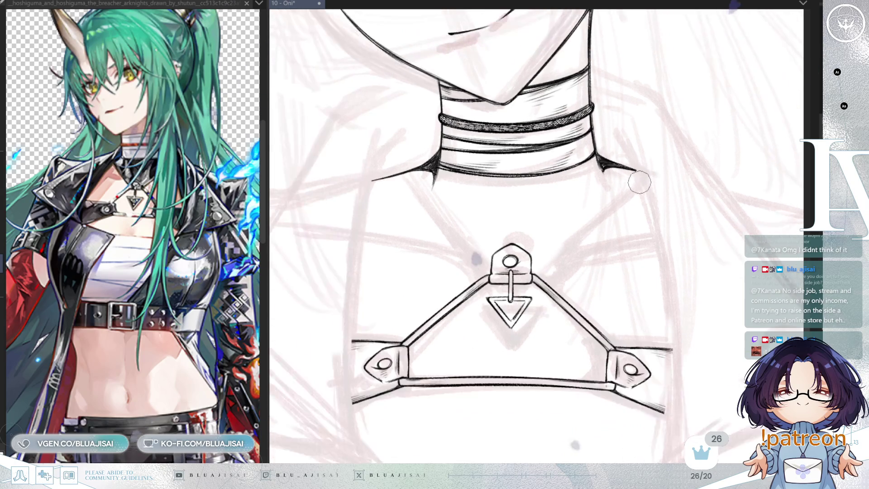
scroll(628, 254, up, 2)
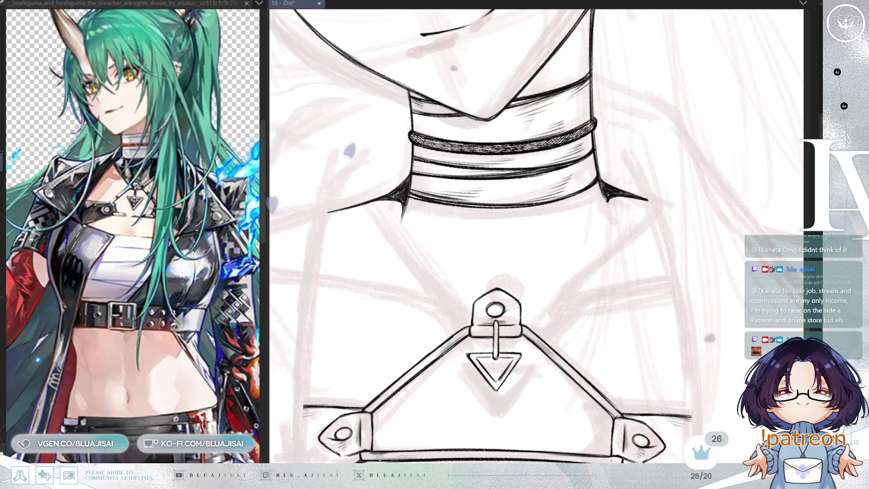
drag(600, 217, 541, 179)
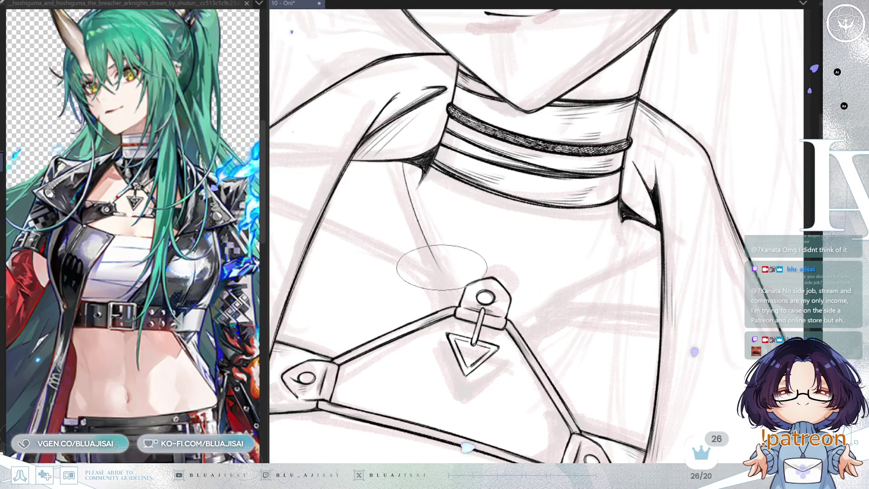
mouse_move(617, 131)
mouse_down()
mouse_move(630, 210)
mouse_move(632, 198)
mouse_up()
drag(539, 286, 627, 211)
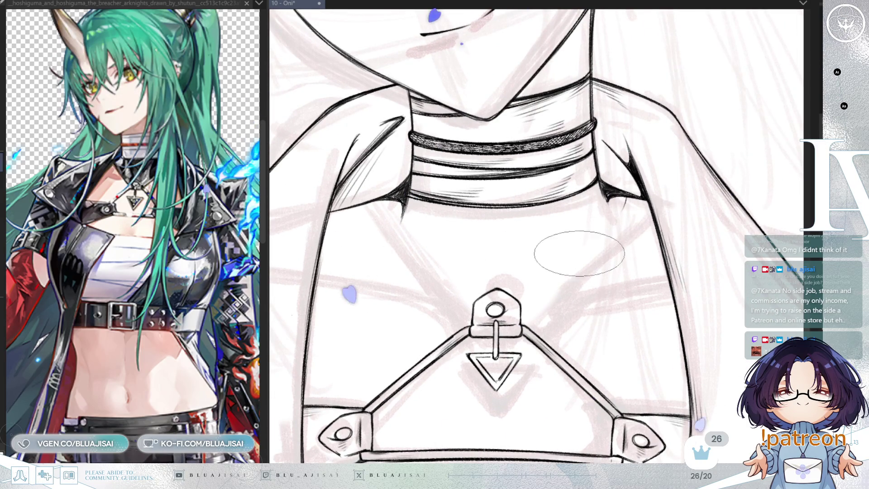
drag(522, 319, 611, 217)
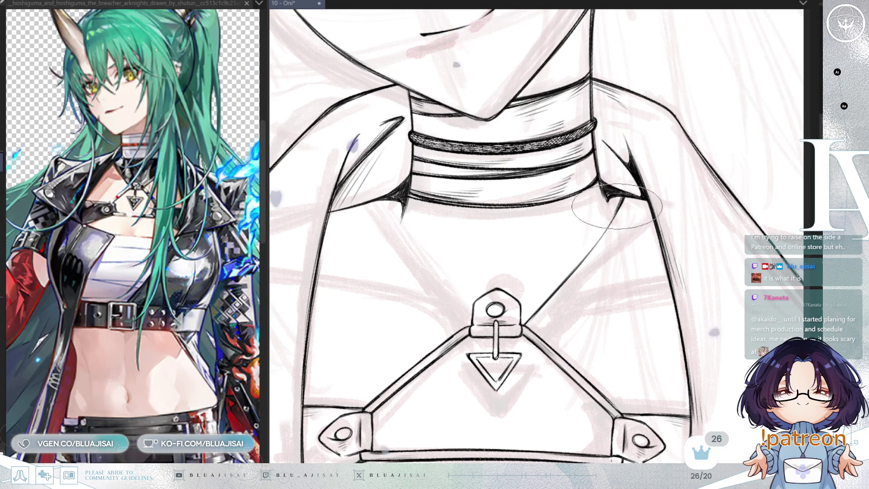
Retrace the right harness strap between collar and pendant to thicken and darken it
drag(563, 291, 584, 248)
scroll(629, 229, down, 2)
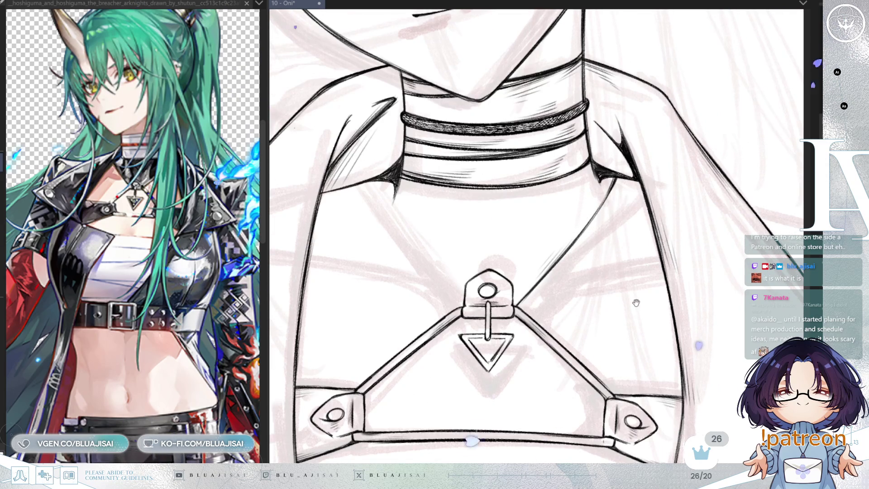
scroll(625, 248, left, 2)
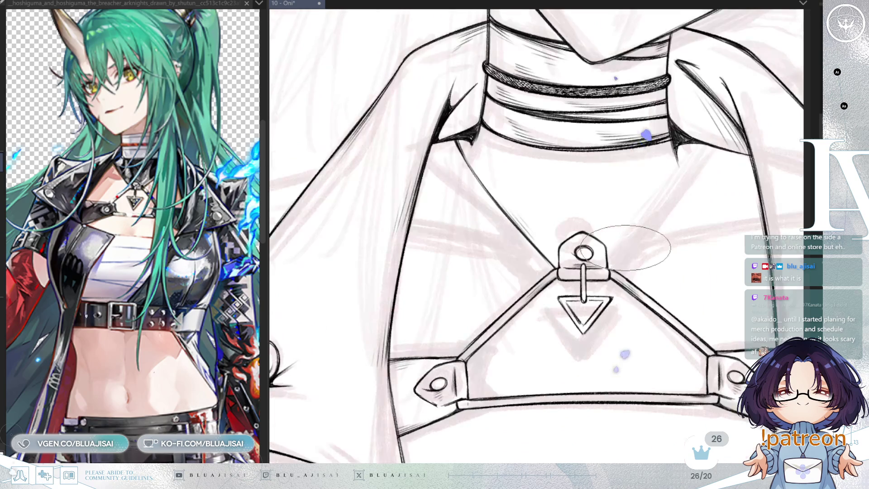
Pan the view across the harness and chest, then rotate the canvas to a new drawing angle
drag(624, 252, 627, 280)
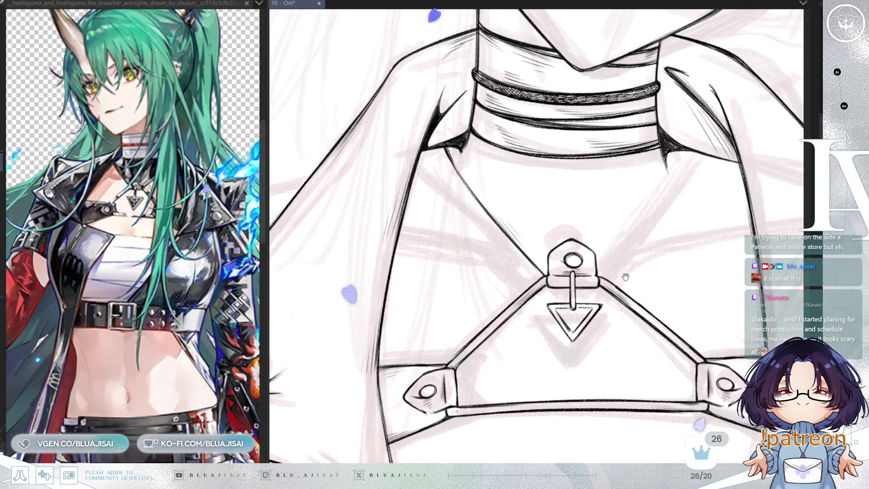
mouse_move(619, 268)
mouse_down()
mouse_move(620, 300)
mouse_move(614, 286)
mouse_up()
mouse_move(667, 215)
mouse_down()
mouse_move(640, 247)
mouse_move(658, 197)
mouse_up()
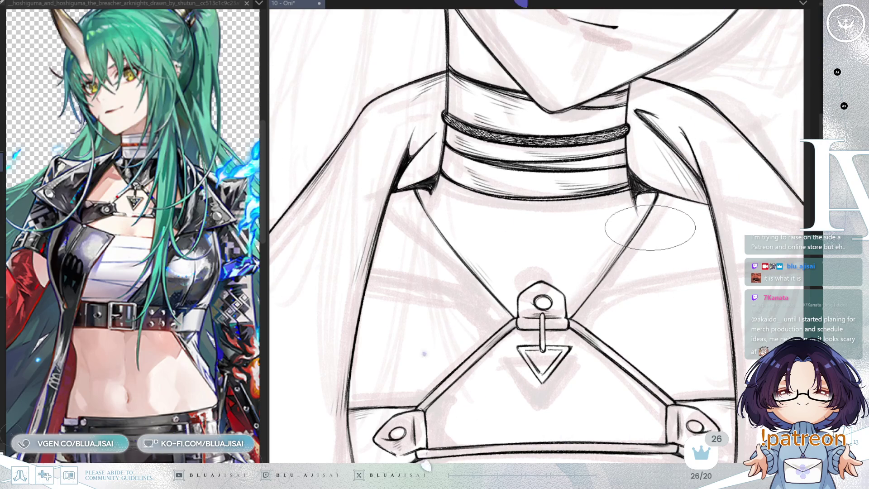
scroll(650, 226, down, 3)
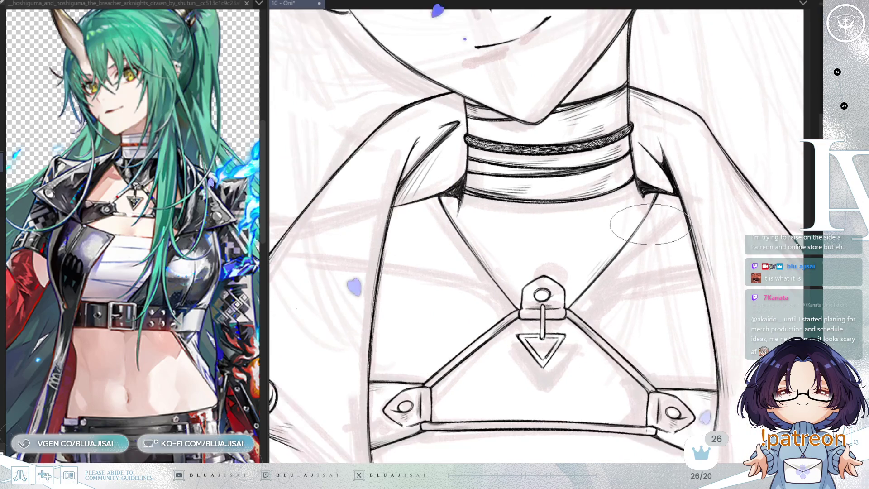
scroll(622, 237, down, 2)
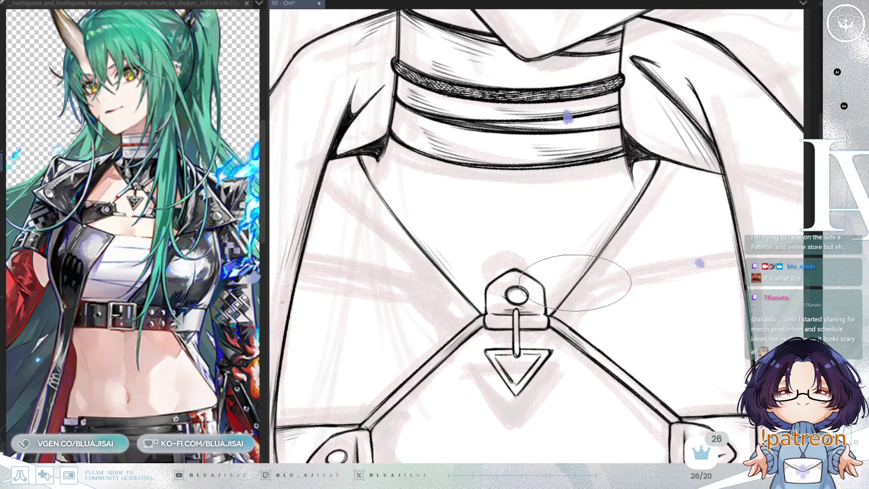
scroll(657, 256, up, 2)
scroll(634, 267, right, 1)
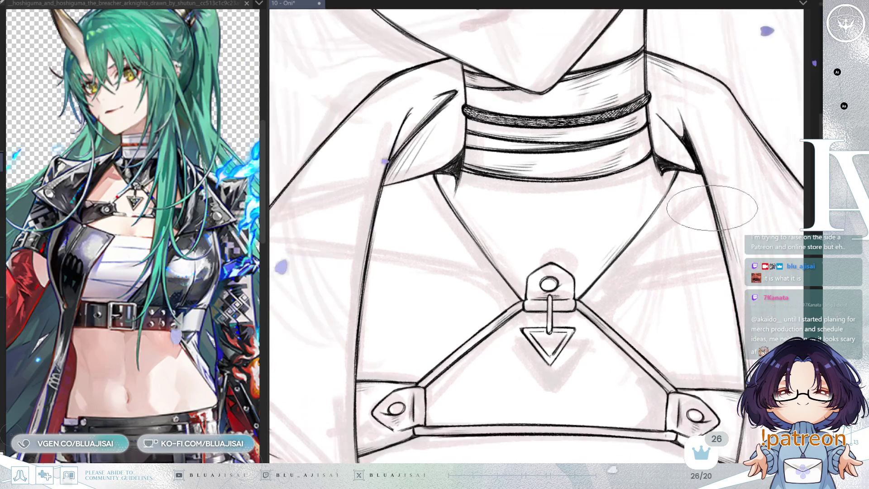
scroll(588, 290, down, 2)
drag(693, 225, 543, 185)
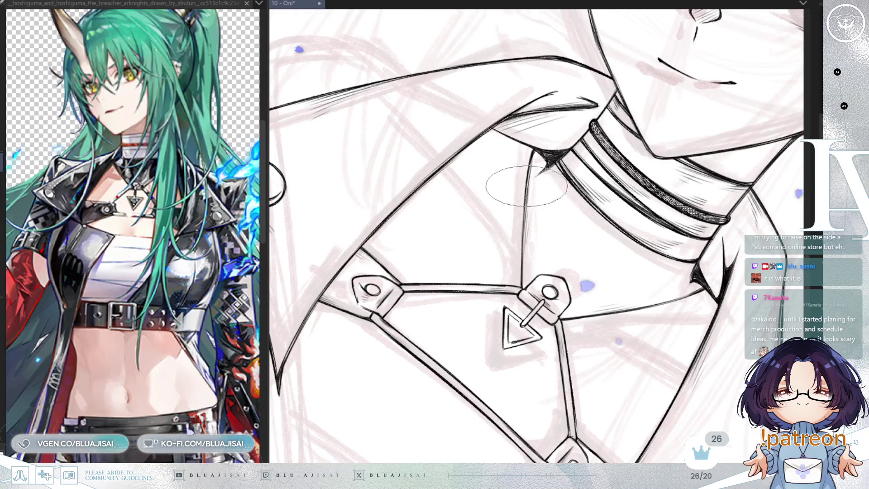
Zoom out and reposition the view to show the face, collar and harness
scroll(532, 148, down, 2)
mouse_move(534, 162)
mouse_down()
mouse_move(543, 181)
mouse_move(733, 168)
mouse_up()
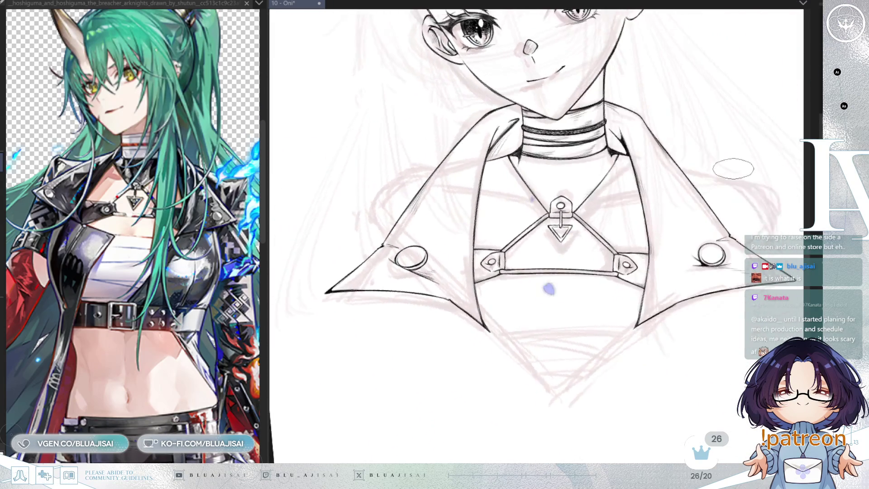
scroll(733, 169, down, 3)
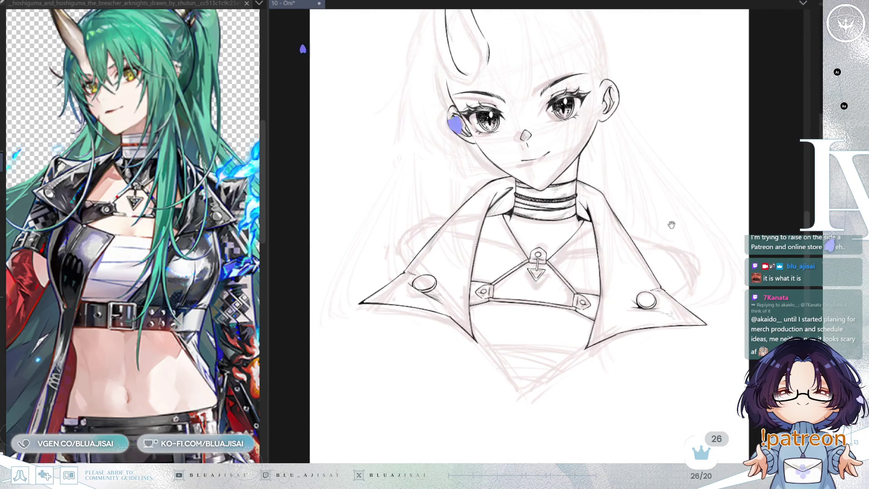
drag(671, 225, 677, 209)
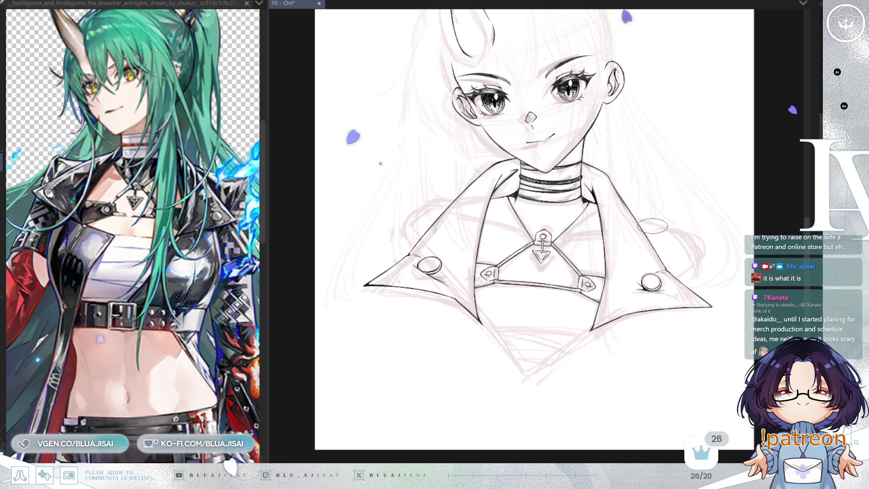
scroll(605, 308, up, 2)
Ink the right jacket edge running down-left from the lapel and retrace it darker
drag(605, 309, 626, 219)
drag(604, 258, 512, 319)
scroll(589, 267, up, 2)
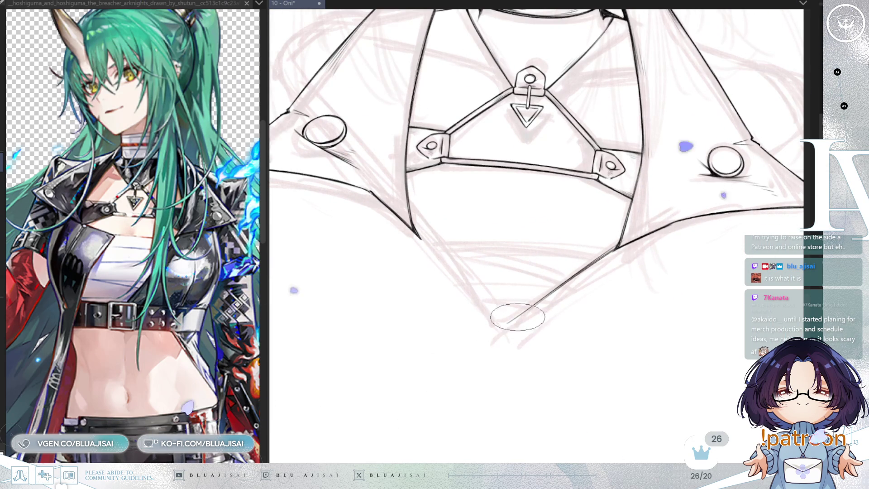
drag(621, 247, 534, 309)
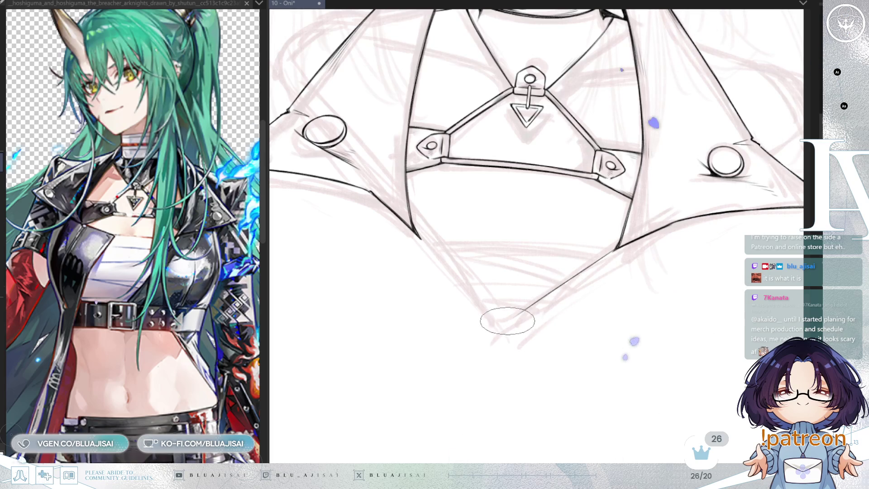
mouse_move(630, 240)
mouse_down()
mouse_move(591, 322)
mouse_move(647, 233)
mouse_up()
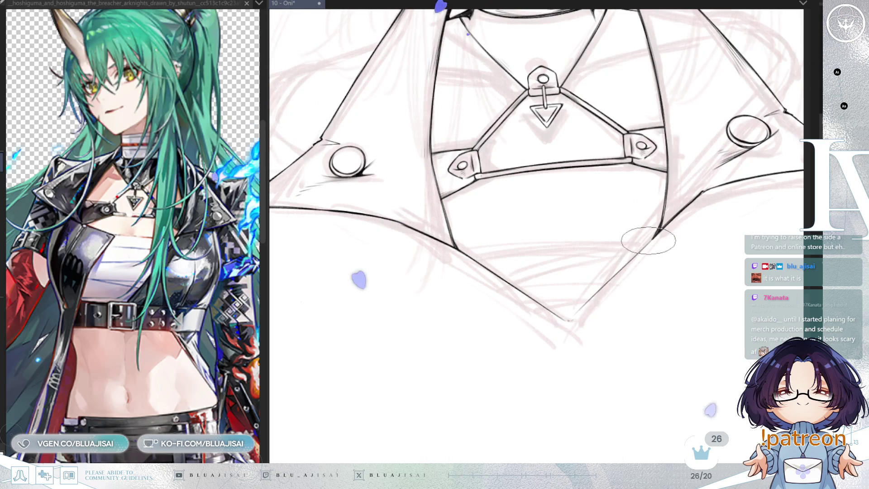
mouse_move(562, 314)
mouse_down()
mouse_move(595, 290)
mouse_move(639, 229)
mouse_move(652, 236)
mouse_move(620, 258)
mouse_up()
scroll(621, 258, up, 2)
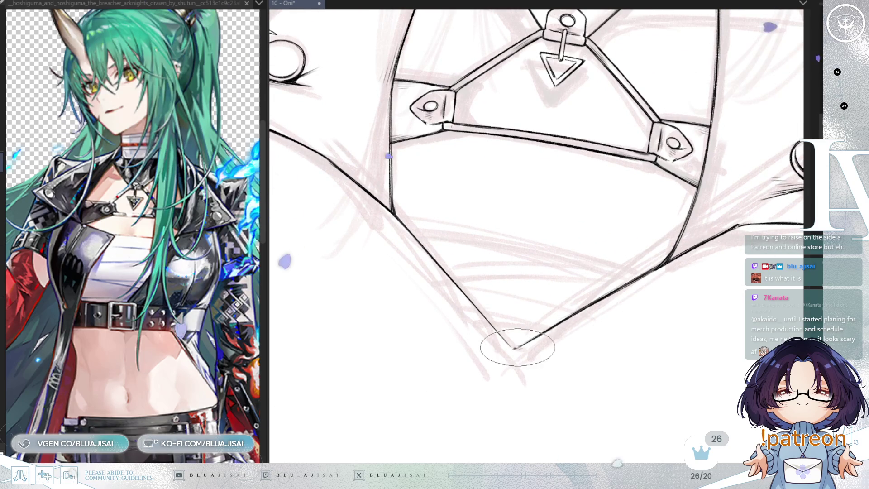
Rotate the canvas back and forth, then pan to bring the face and collar into view
key(minus)
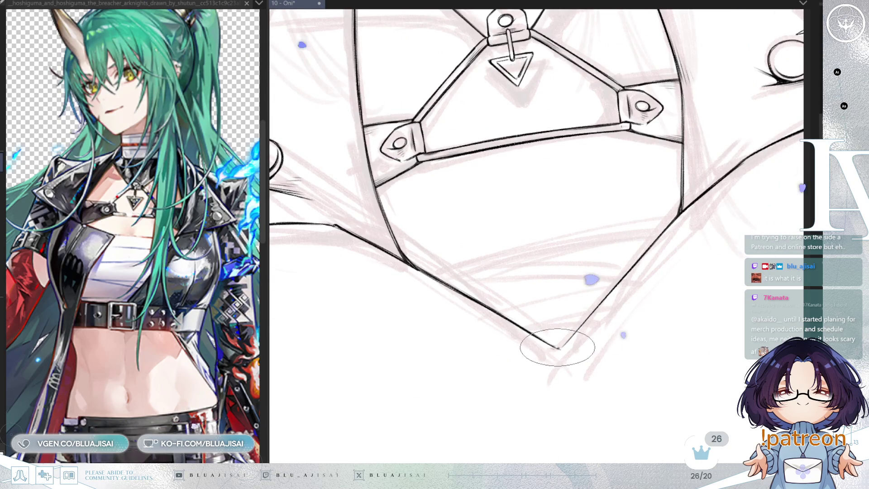
key(asciicircum)
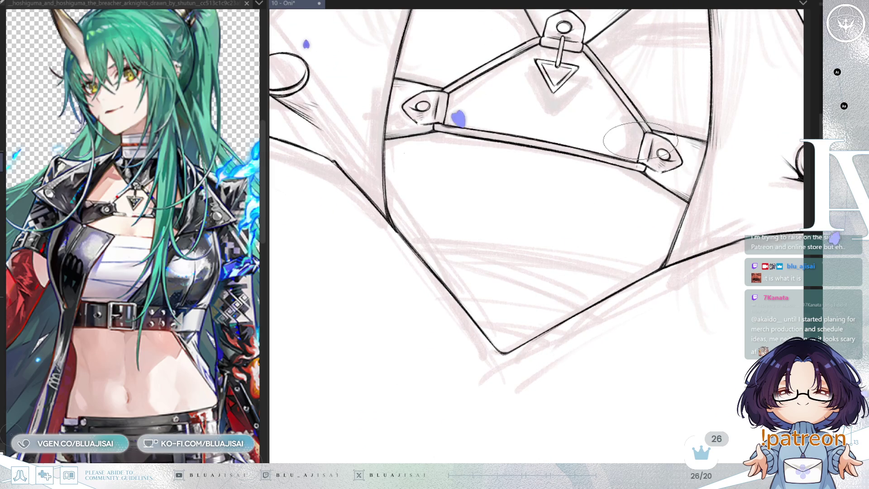
scroll(652, 279, down, 5)
drag(627, 252, 583, 311)
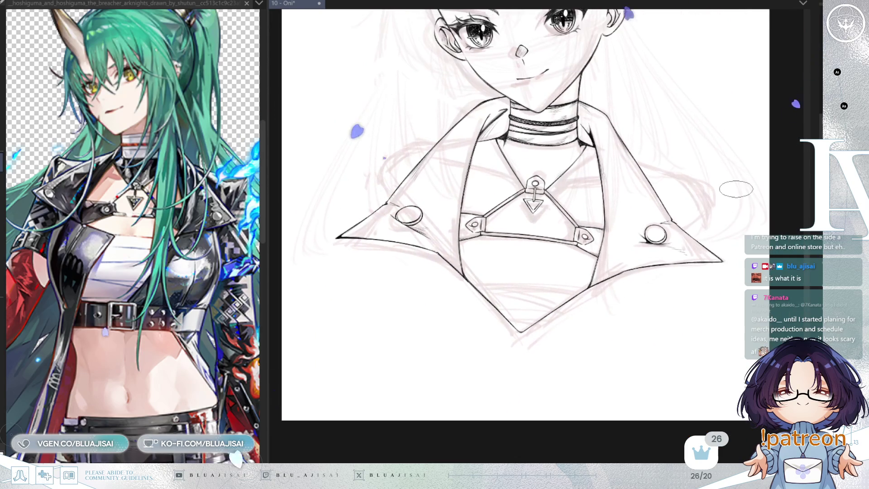